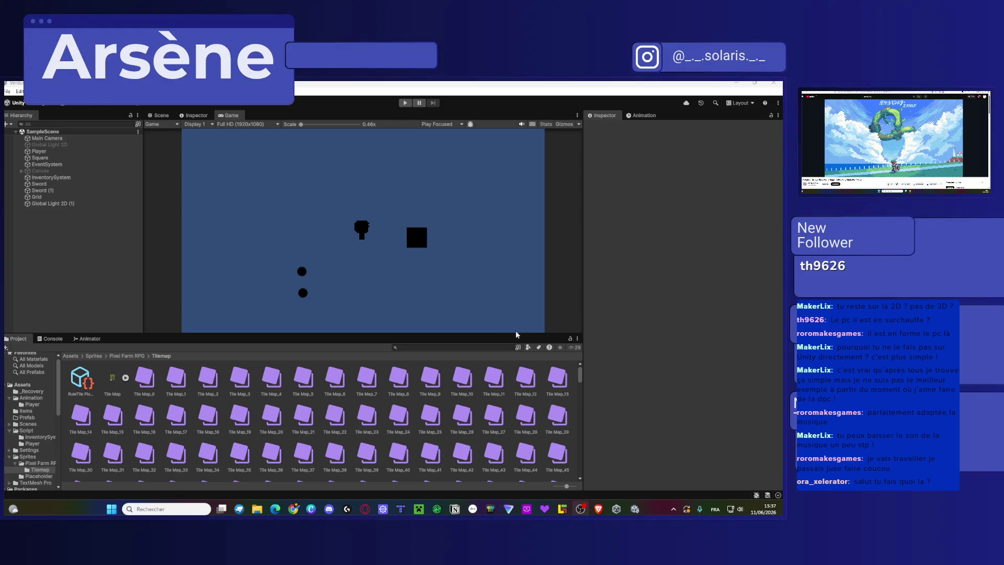
# Browse to Assets/Scenes/LDtk and select TestMap.ldtk to view it in the Inspector.
pyautogui.click(73, 357)
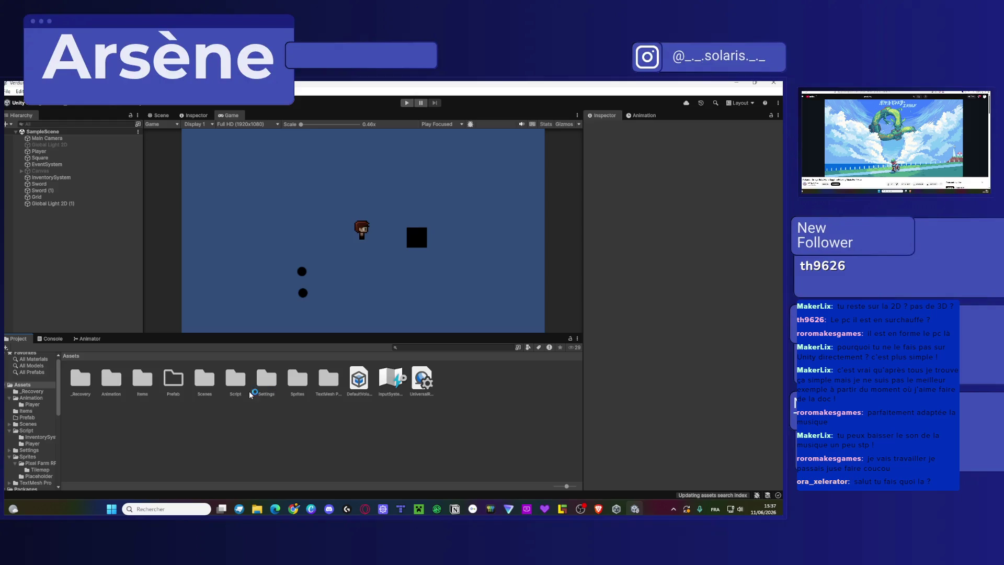
pyautogui.doubleClick(213, 395)
pyautogui.click(89, 380)
pyautogui.doubleClick(88, 379)
pyautogui.click(108, 381)
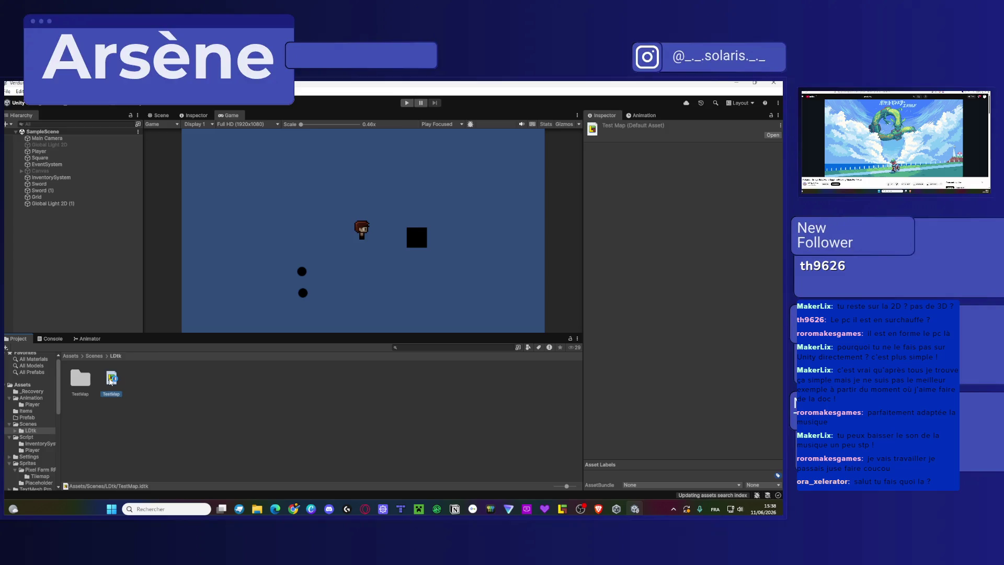
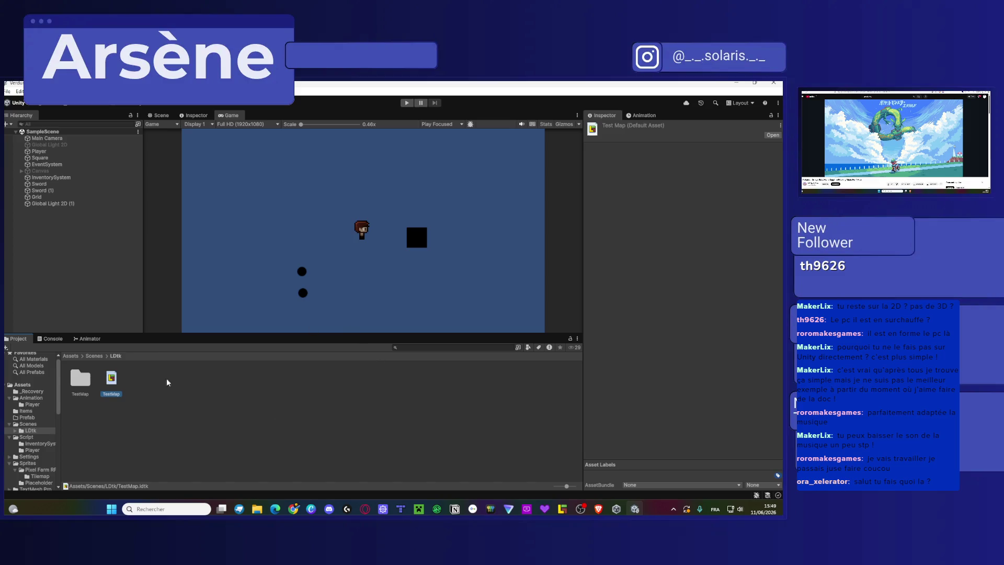
# Scrub the LDtk tutorial to 1:19 on the import-error fix, pause it, and return to Unity.
pyautogui.scroll(-5, 896, 141)
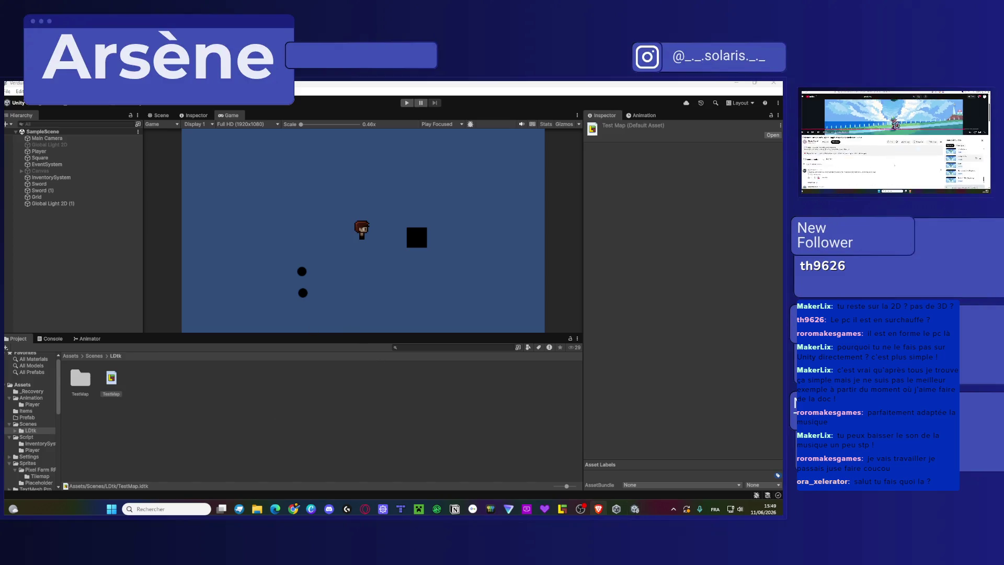
pyautogui.scroll(-5, 896, 142)
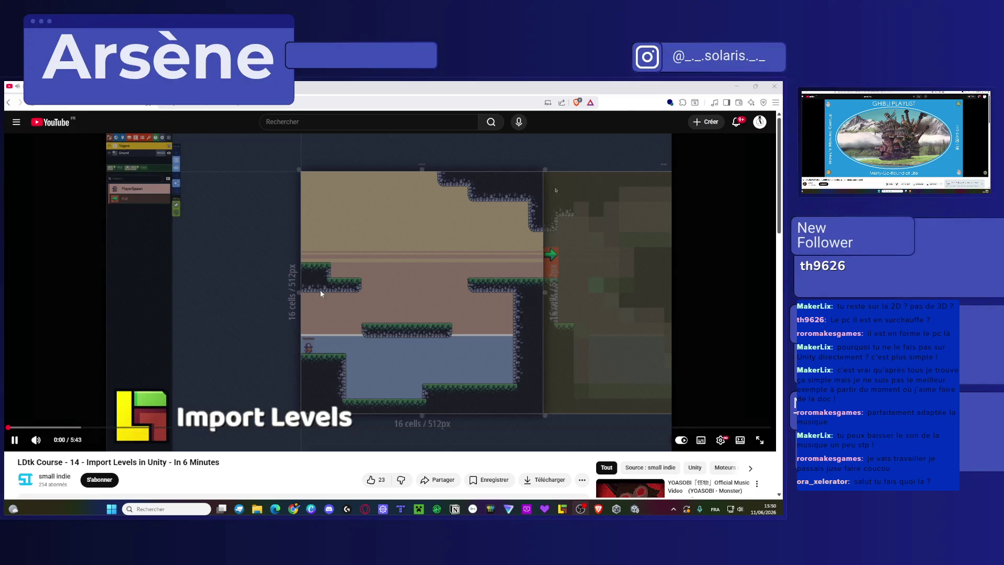
pyautogui.rightClick(338, 292)
pyautogui.click(265, 283)
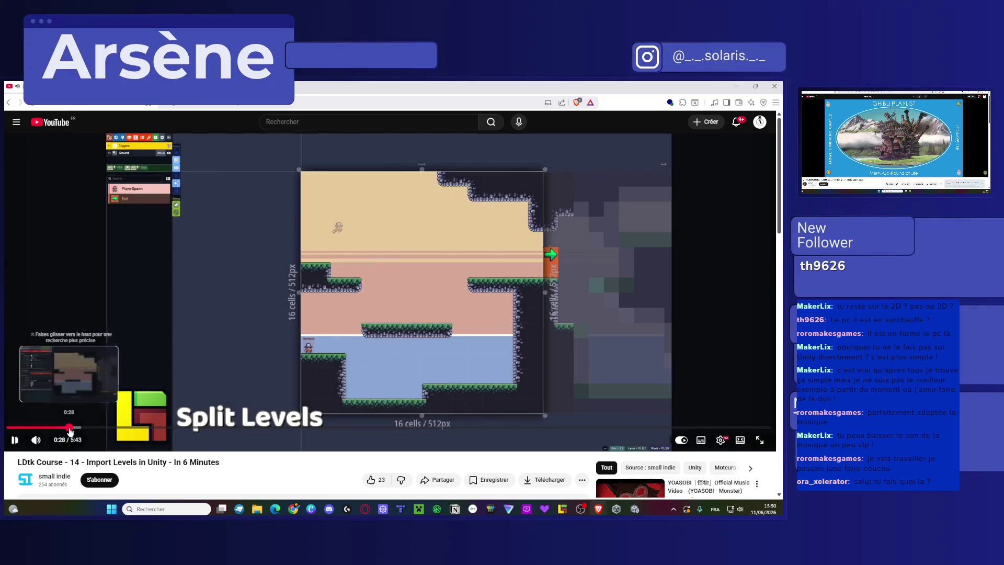
pyautogui.click(114, 427)
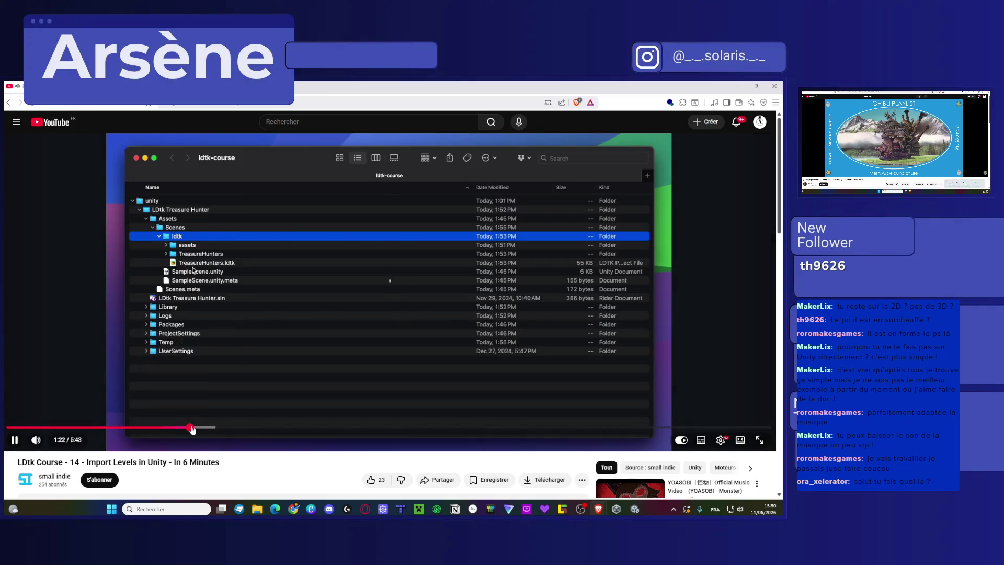
pyautogui.click(190, 427)
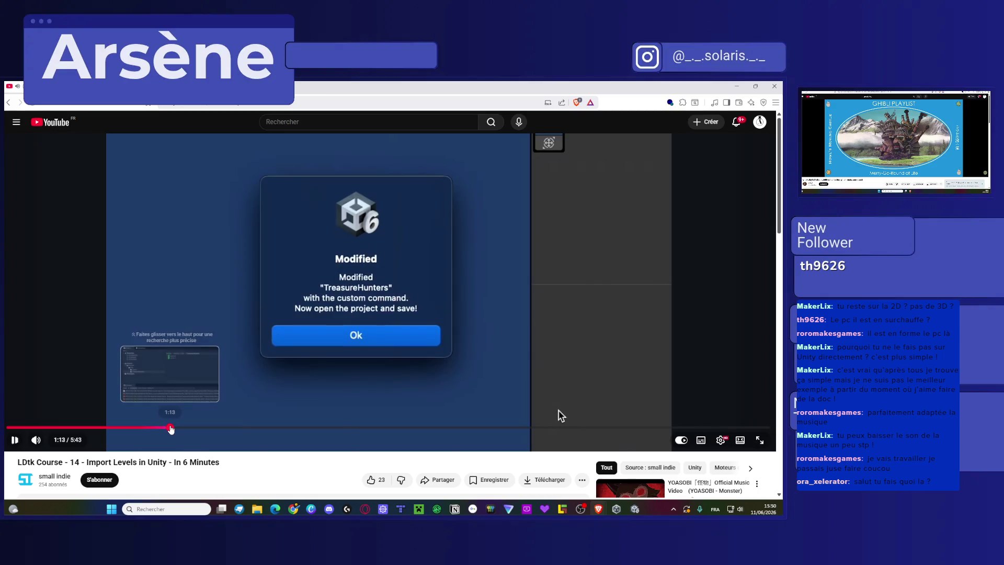
pyautogui.click(173, 427)
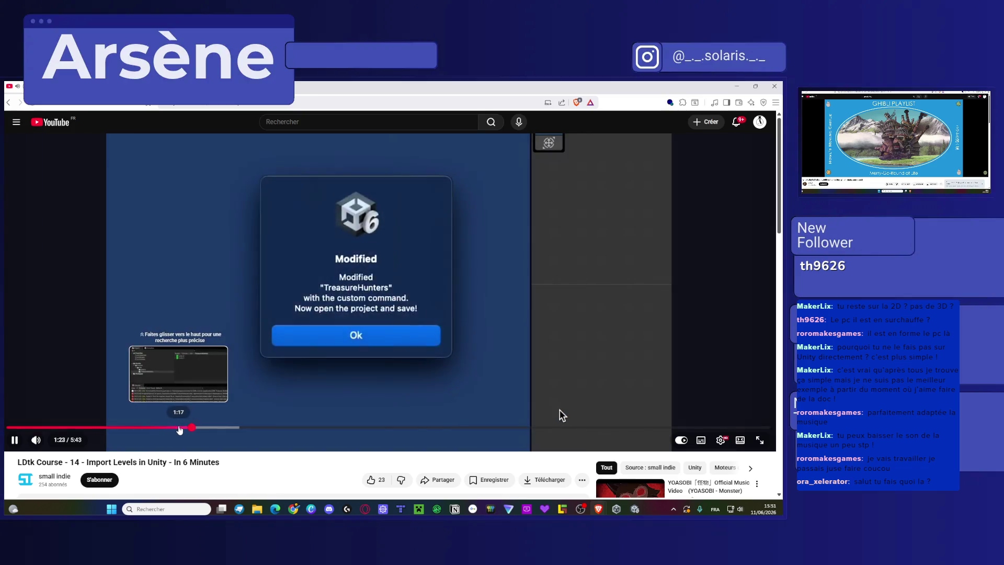
pyautogui.click(179, 428)
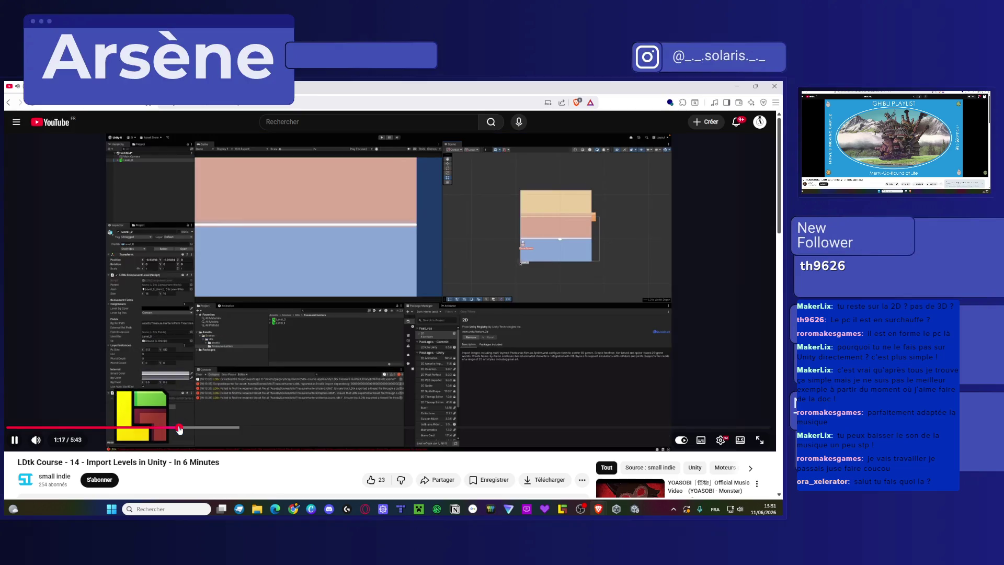
pyautogui.click(428, 334)
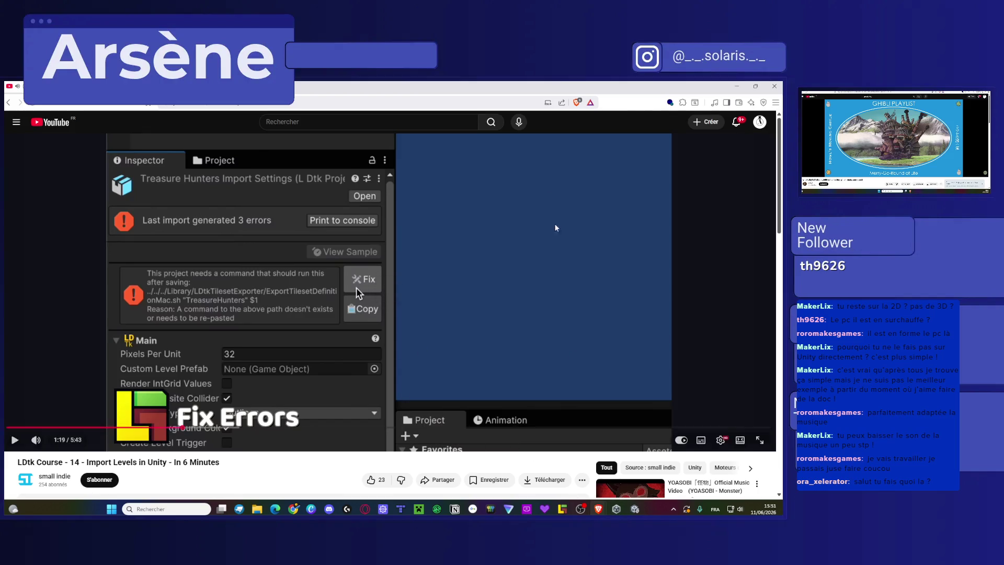
pyautogui.hotkey('alt', 'Tab')
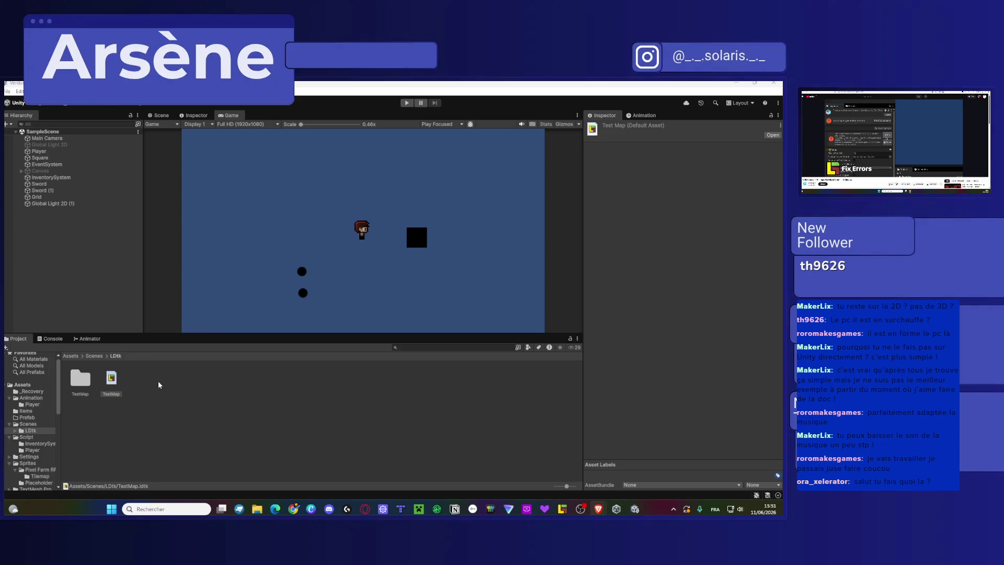
# Launch TestMap in LDtk from the Inspector, then quit LDtk without saving.
pyautogui.click(773, 135)
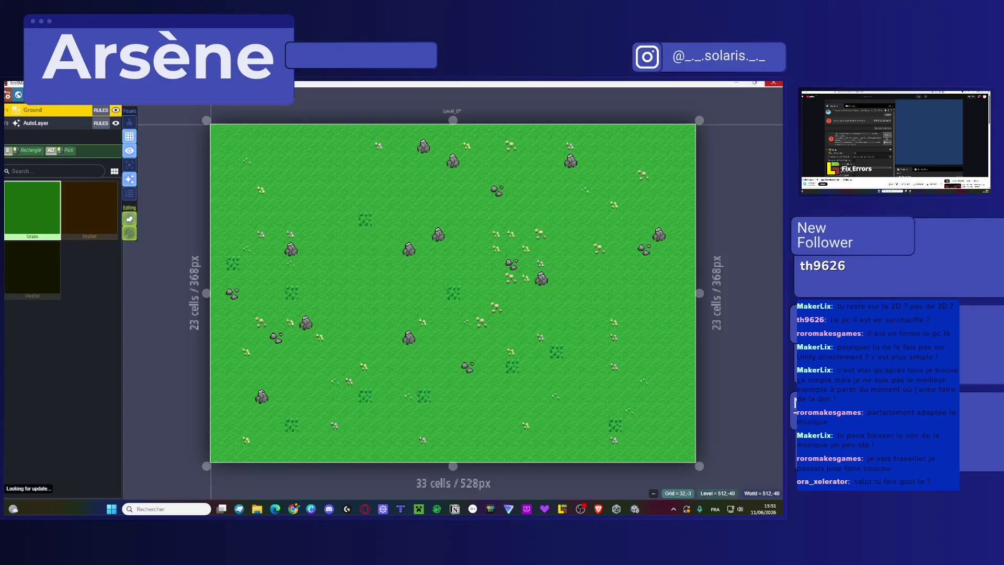
pyautogui.click(773, 83)
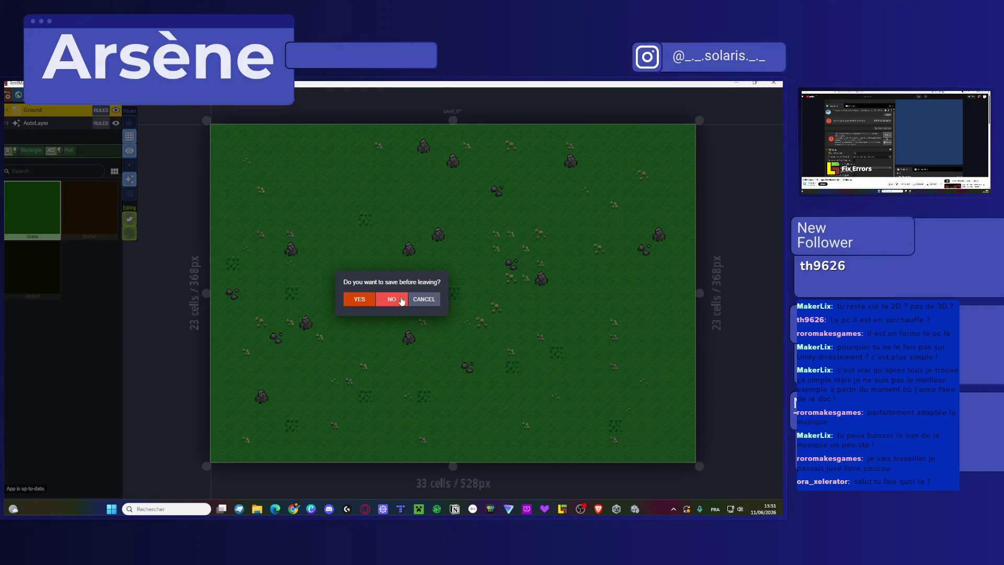
pyautogui.click(421, 299)
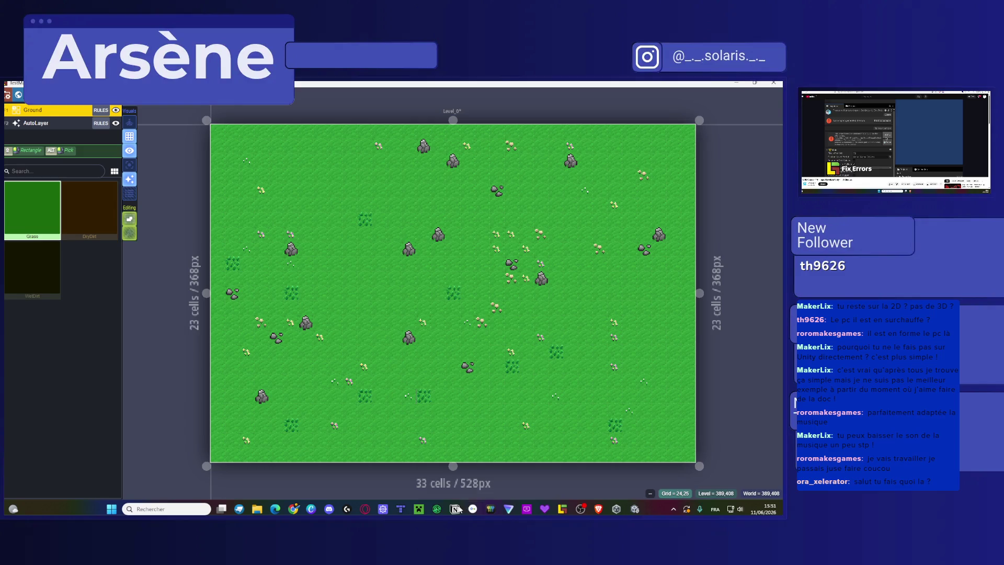
pyautogui.moveTo(562, 508)
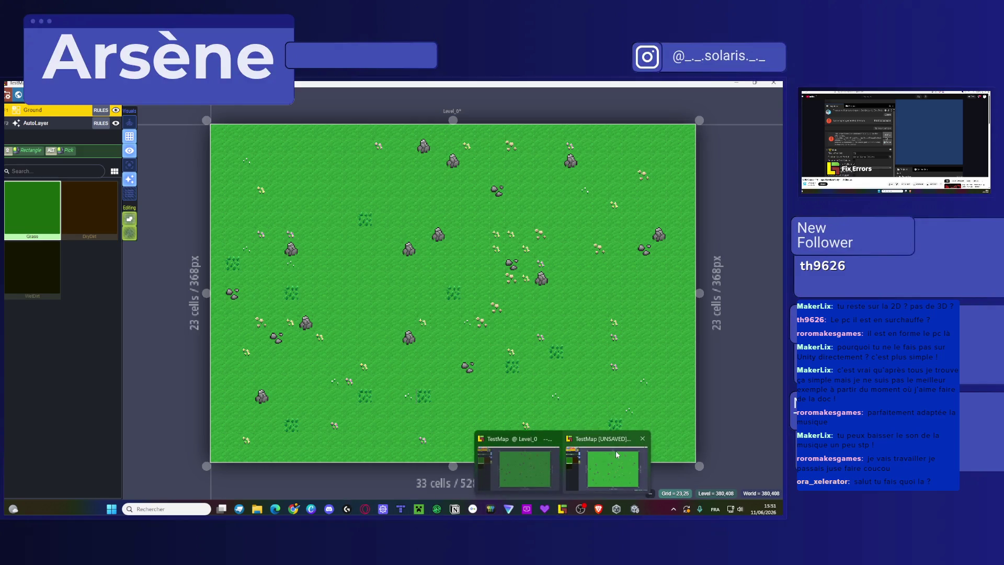
pyautogui.click(642, 438)
pyautogui.click(392, 299)
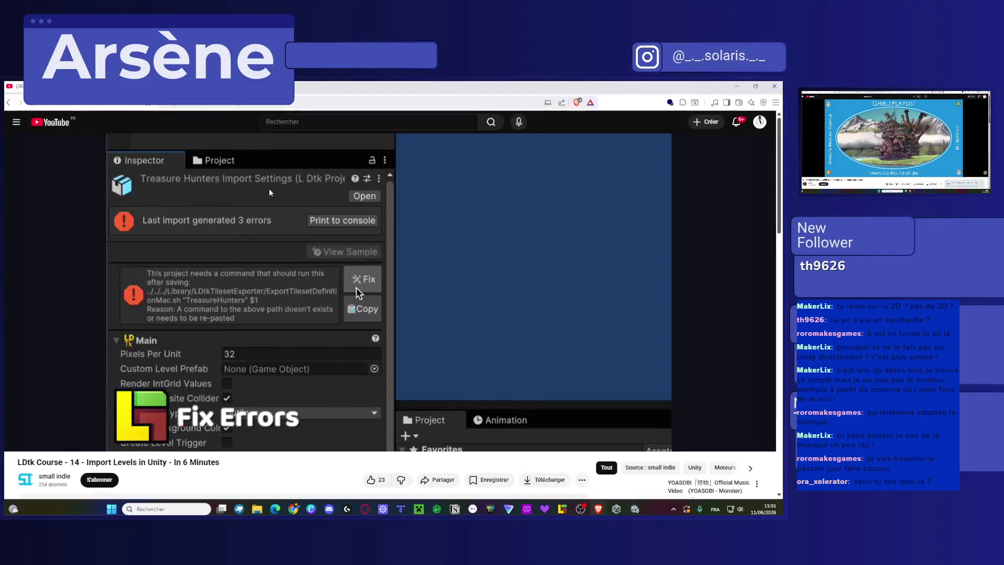
# Rewind the tutorial about ten seconds with the arrow key and resume playback.
pyautogui.rightClick(283, 194)
pyautogui.click(273, 140)
pyautogui.press('Left')
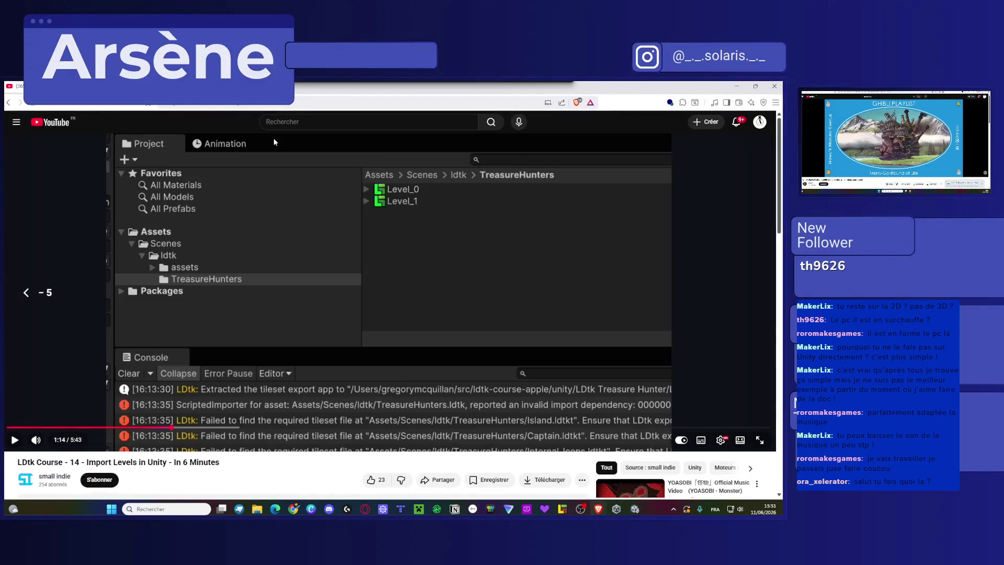
pyautogui.press('Left')
pyautogui.press('Left')
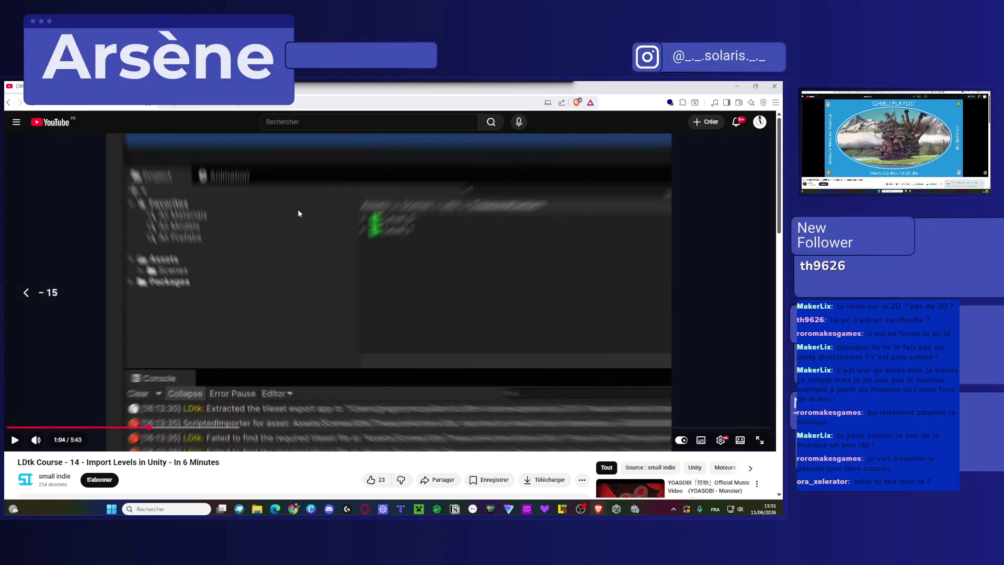
pyautogui.press('space')
# Rewind again, pause at 1:03, replay to 1:11, then leave the browser for Unity.
pyautogui.press('Left')
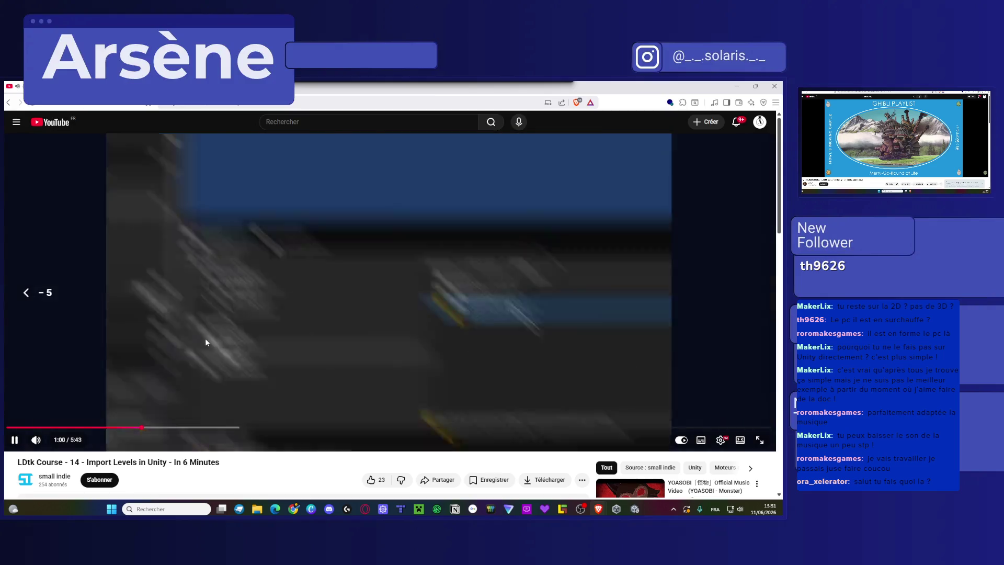
pyautogui.press('Left')
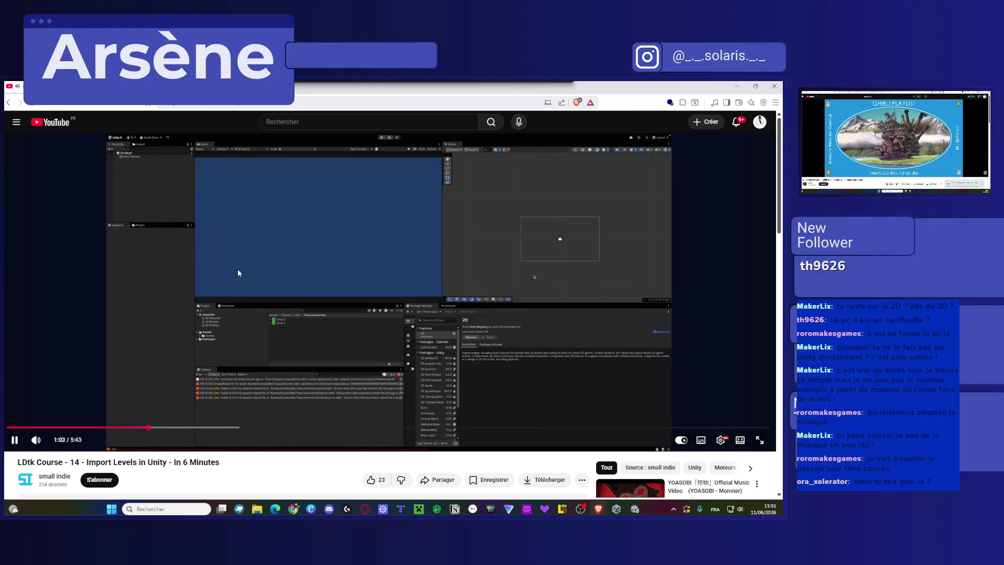
pyautogui.click(419, 332)
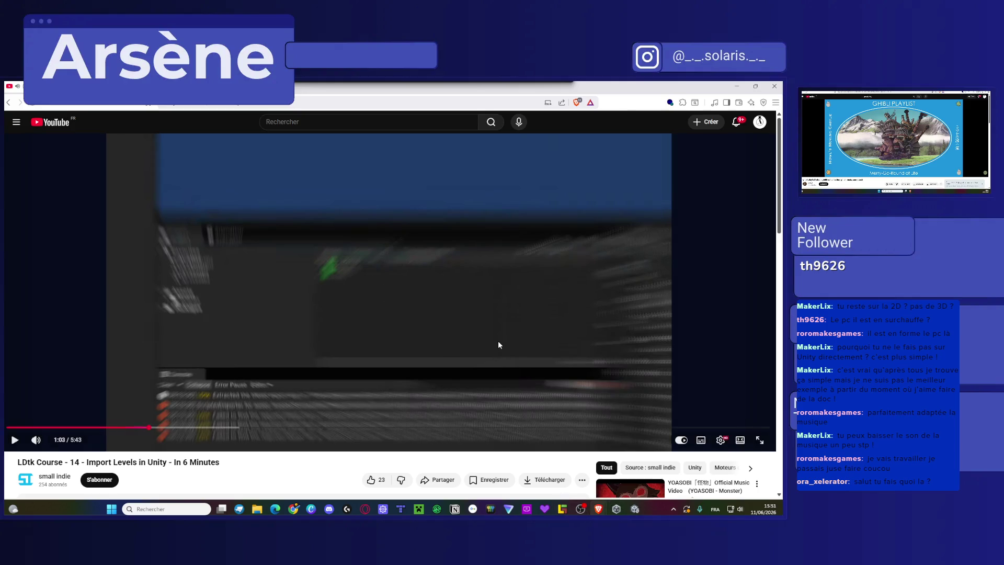
pyautogui.click(498, 345)
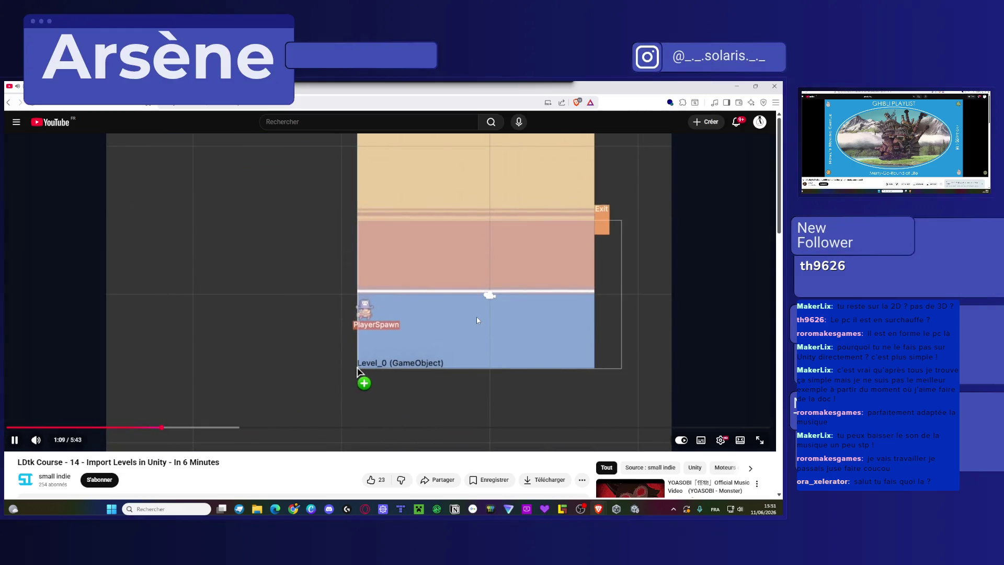
pyautogui.press('space')
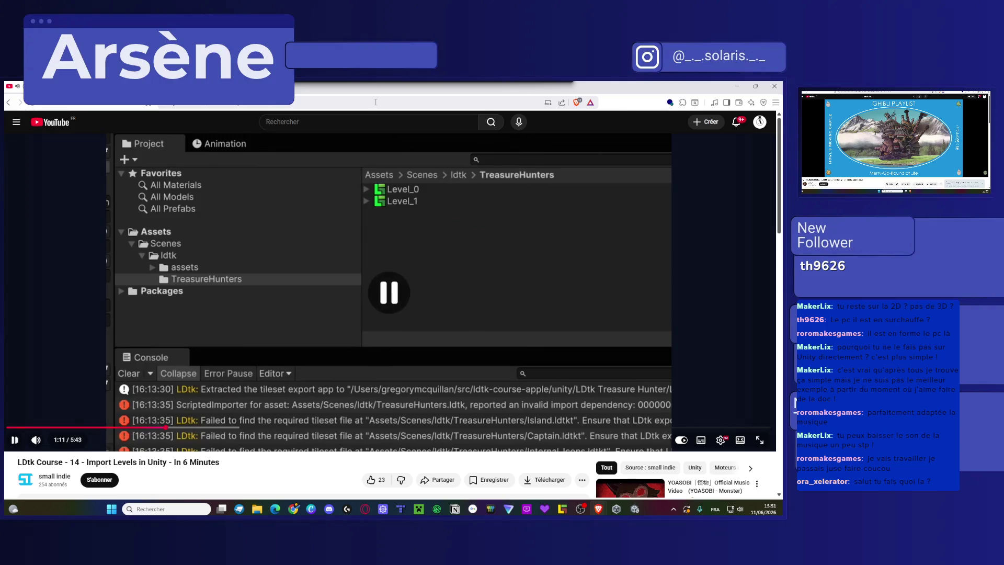
pyautogui.hotkey('alt', 'Tab')
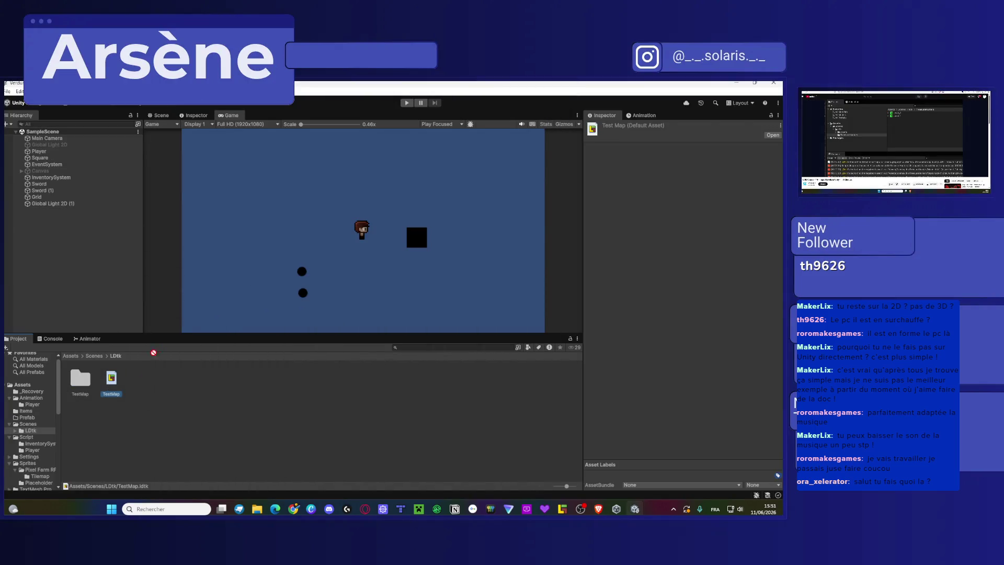
# Switch to the Scene view, centre the camera frame, and try dragging Level_0 into the scene.
pyautogui.click(155, 120)
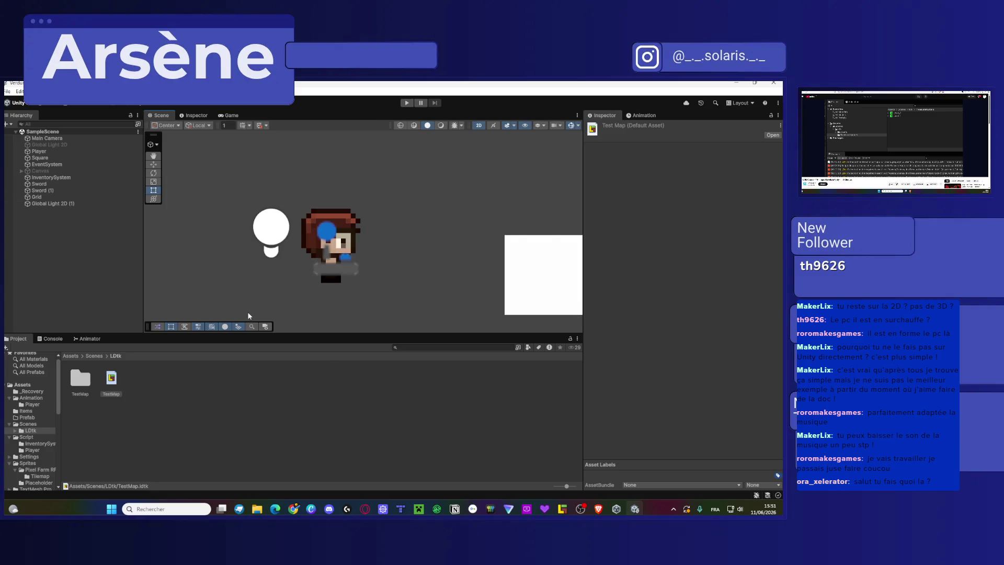
pyautogui.scroll(-5, 391, 282)
pyautogui.moveTo(349, 262); pyautogui.dragTo(333, 237)
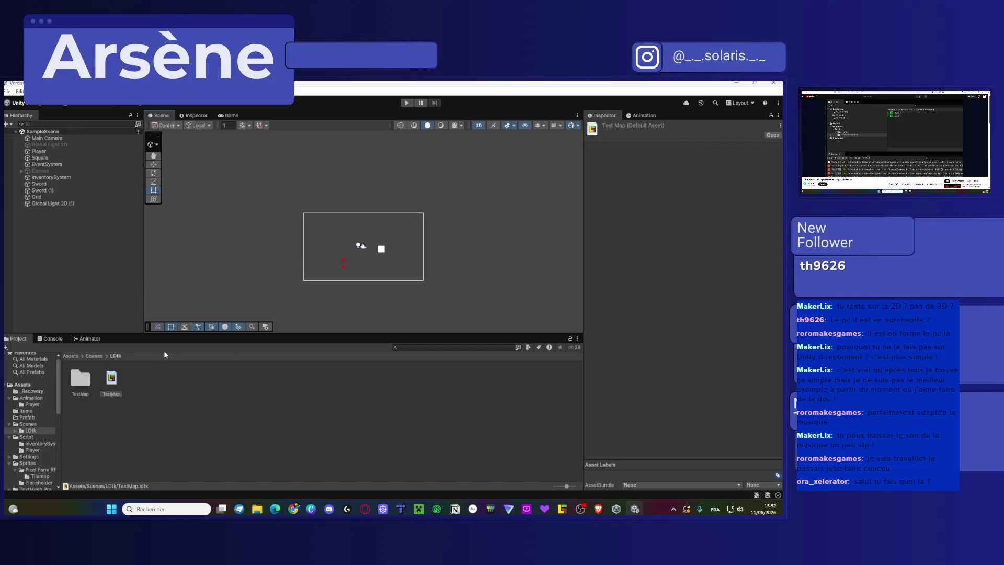
pyautogui.doubleClick(80, 378)
pyautogui.moveTo(81, 385); pyautogui.dragTo(224, 277)
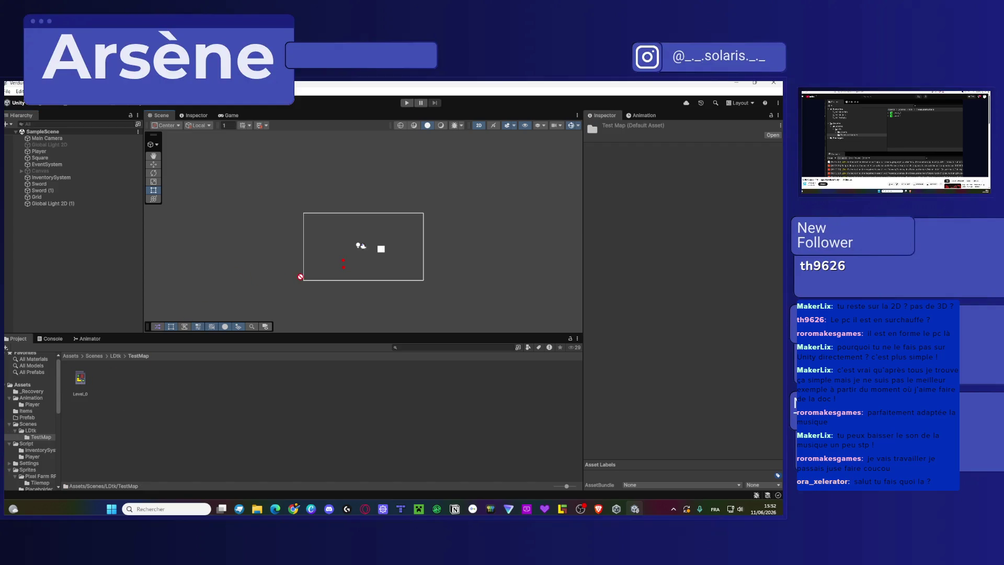
pyautogui.moveTo(77, 388); pyautogui.dragTo(309, 259)
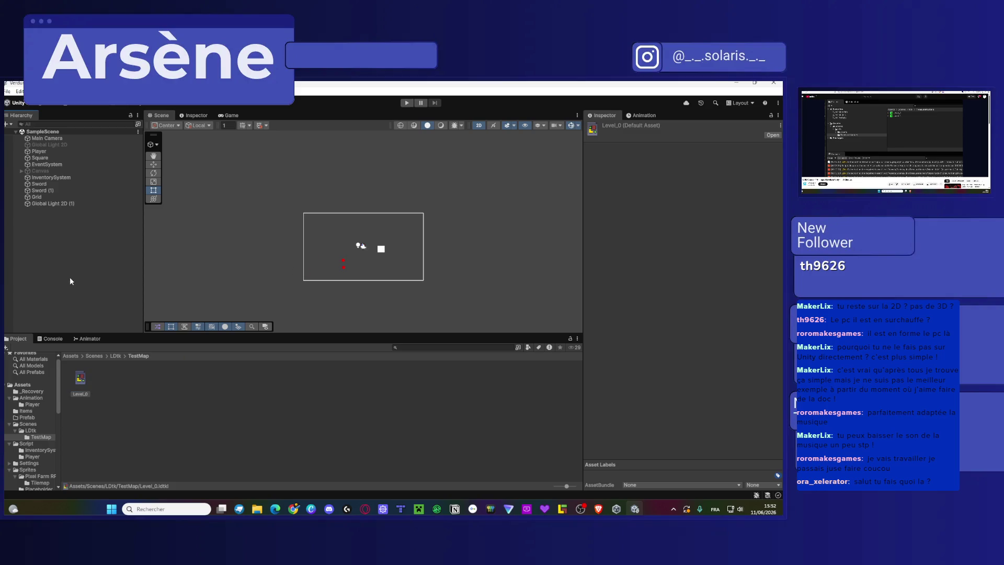
# Reselect TestMap.ldtk, reopen its folder to select Level_0, and check the empty Console.
pyautogui.click(114, 356)
pyautogui.click(115, 386)
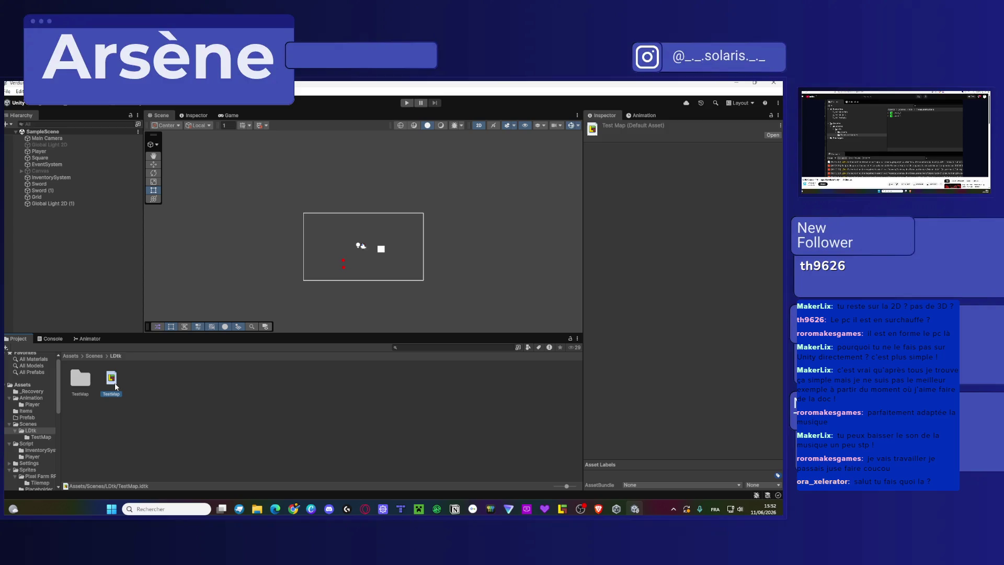
pyautogui.doubleClick(76, 384)
pyautogui.click(82, 388)
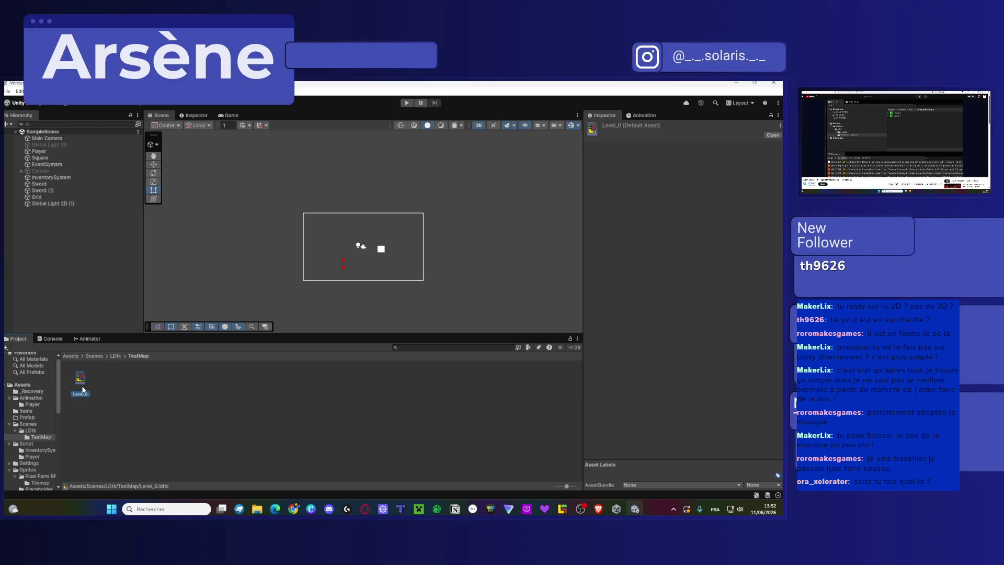
pyautogui.click(50, 339)
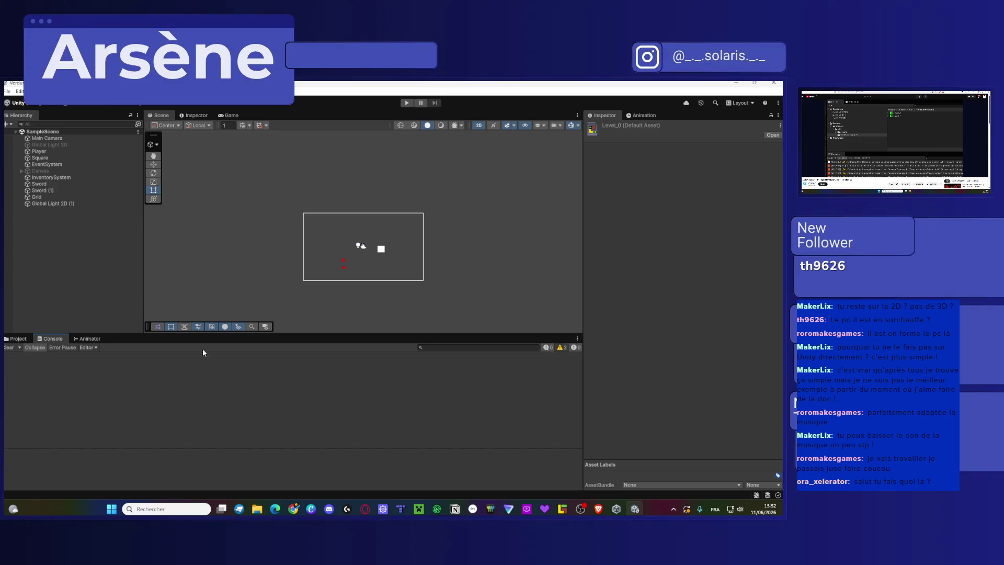
# Show the Console warnings, then try again to drag Level_0 into the scene.
pyautogui.click(563, 348)
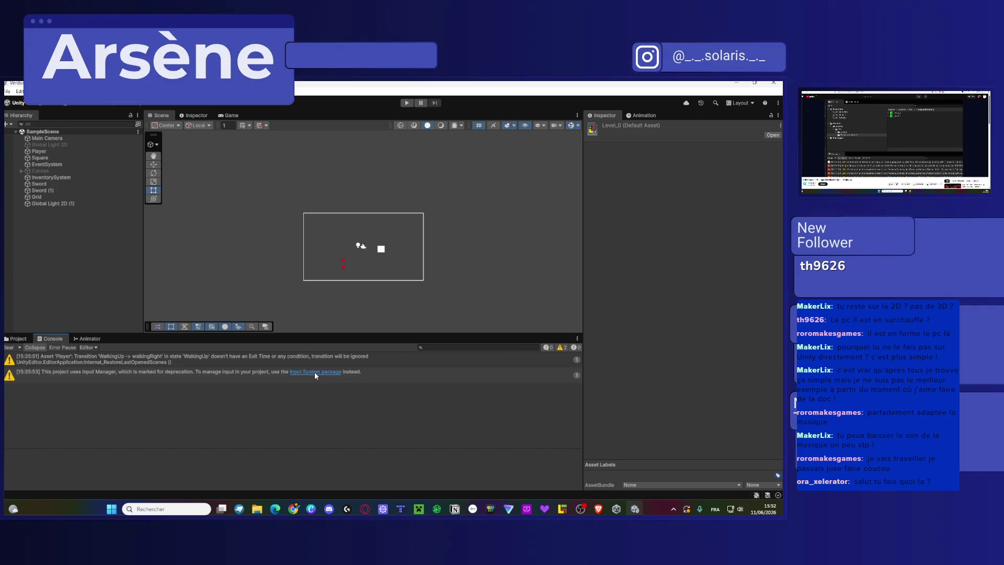
pyautogui.click(19, 339)
pyautogui.moveTo(84, 379); pyautogui.dragTo(321, 268)
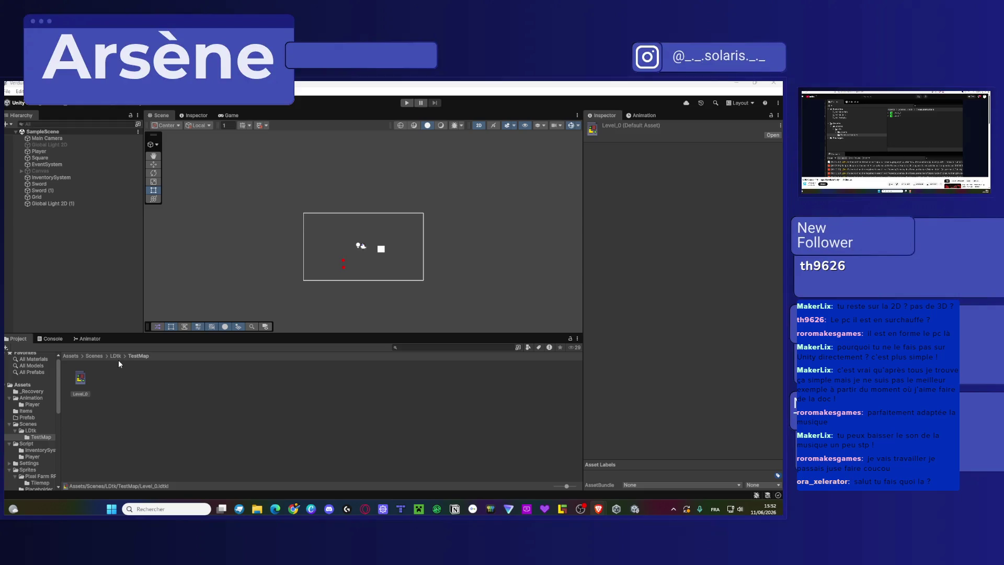
# Widen the Project folder tree and bring the LDtk grass level window to the front.
pyautogui.click(38, 437)
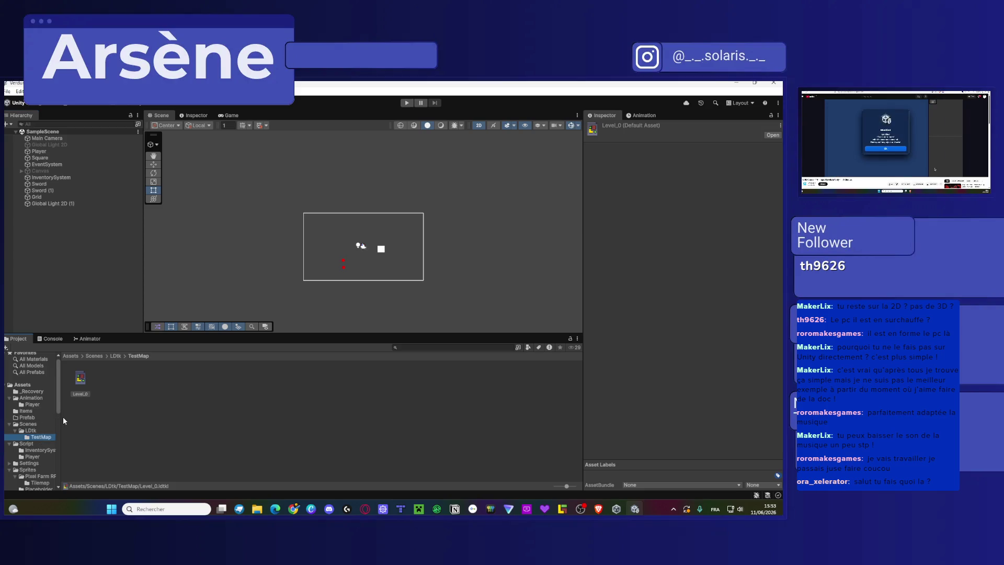
pyautogui.moveTo(61, 417); pyautogui.dragTo(105, 419)
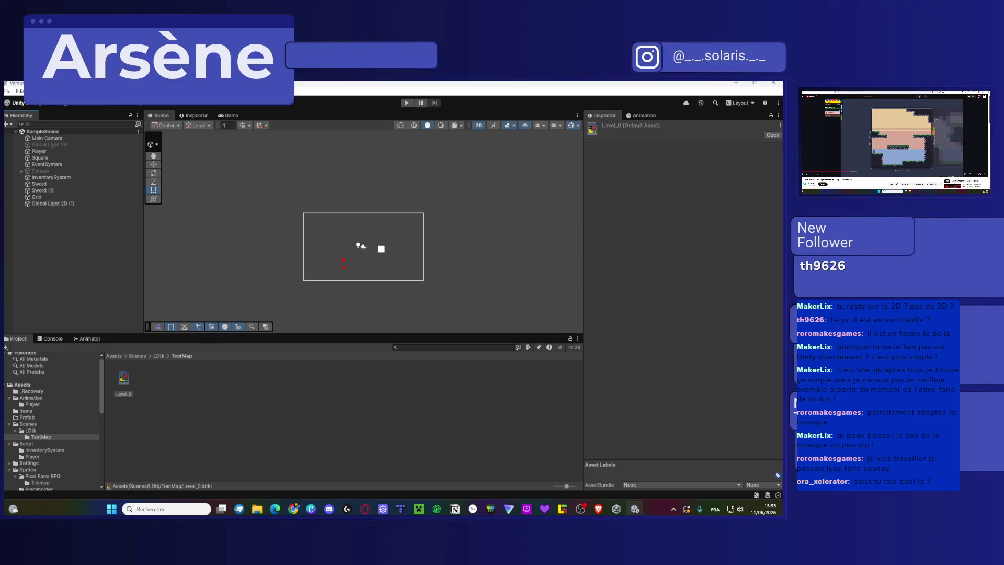
pyautogui.click(562, 509)
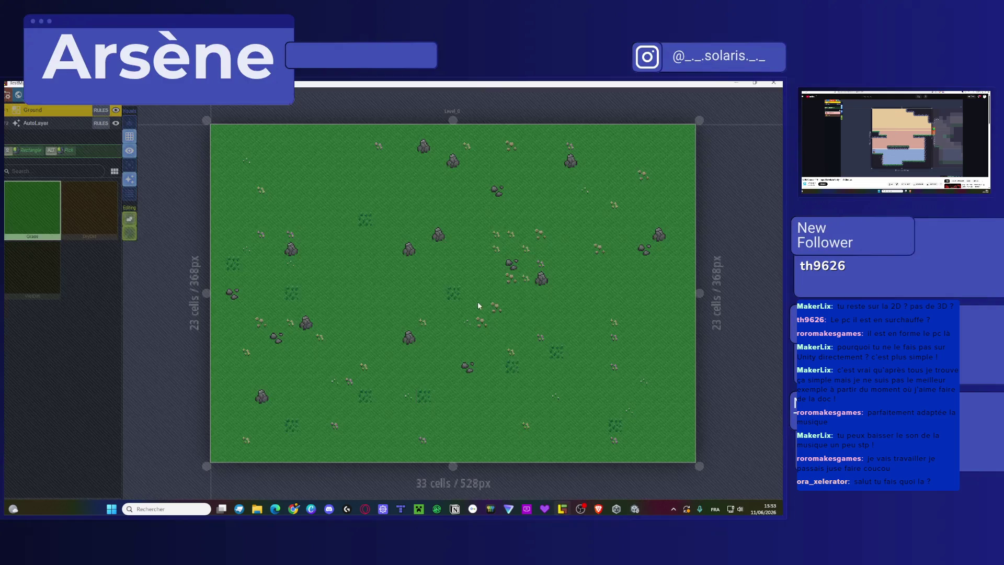
# Return to Unity and try once more to place Level_0 into the scene.
pyautogui.hotkey('alt', 'Tab')
pyautogui.rightClick(355, 276)
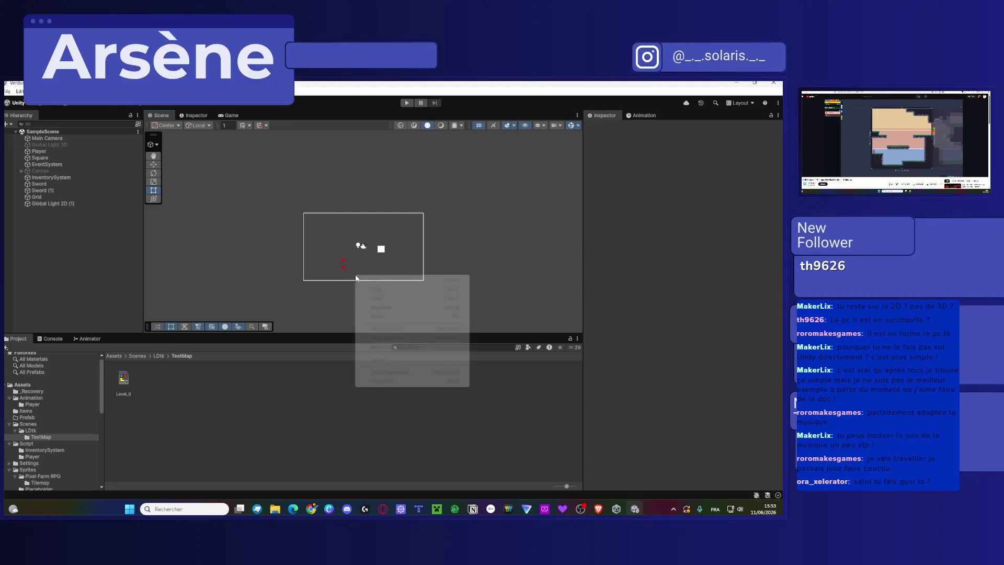
pyautogui.rightClick(122, 381)
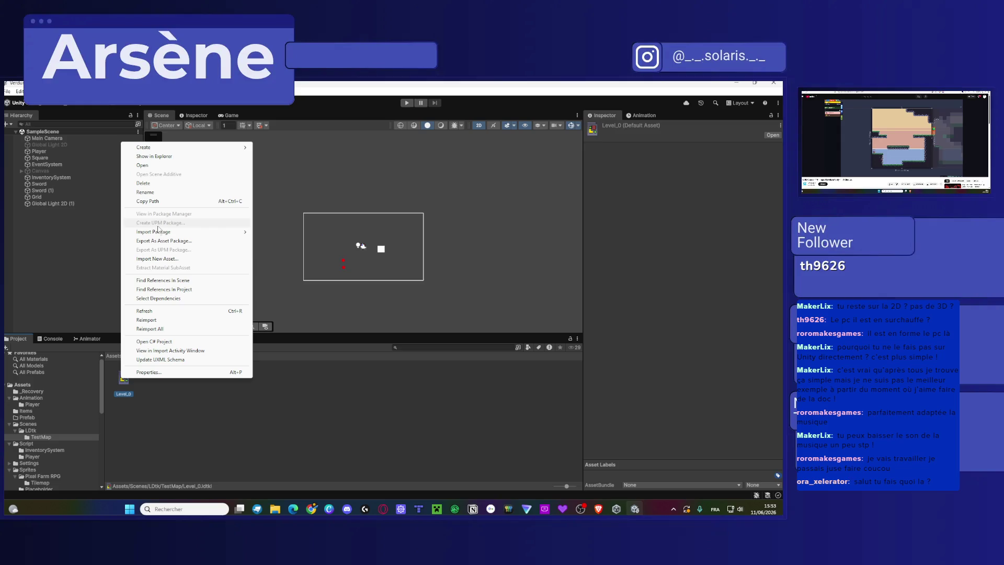
pyautogui.moveTo(159, 231)
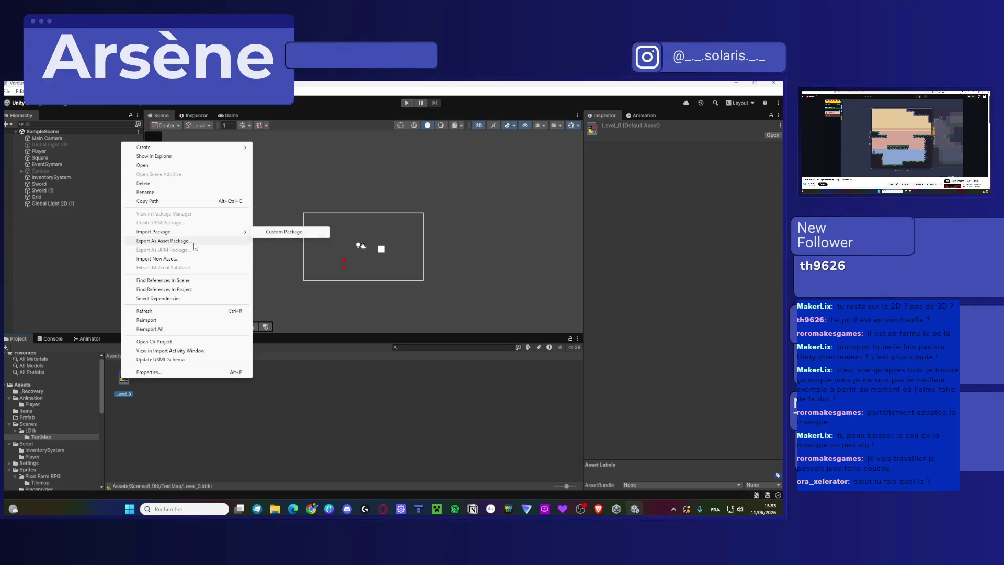
pyautogui.click(196, 422)
pyautogui.moveTo(120, 386); pyautogui.dragTo(299, 259)
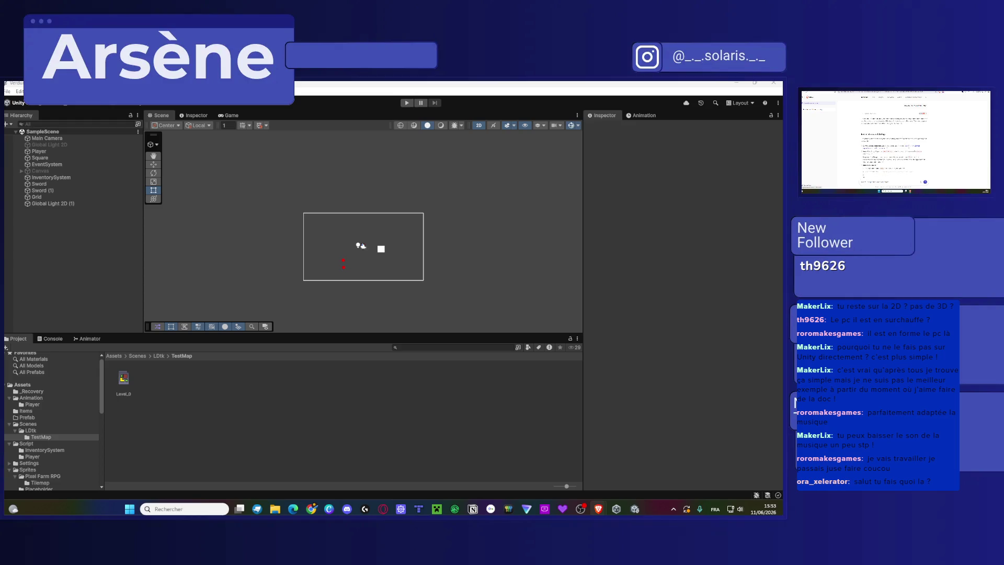
# Inspect Level_0 in its Properties window, enlarge it, then close it.
pyautogui.click(124, 387)
pyautogui.rightClick(123, 385)
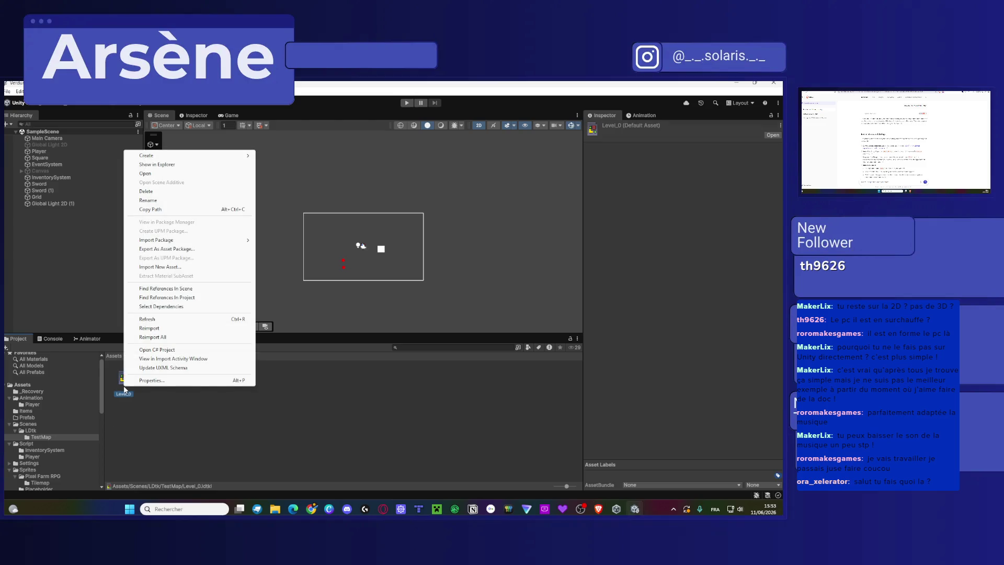
pyautogui.click(165, 378)
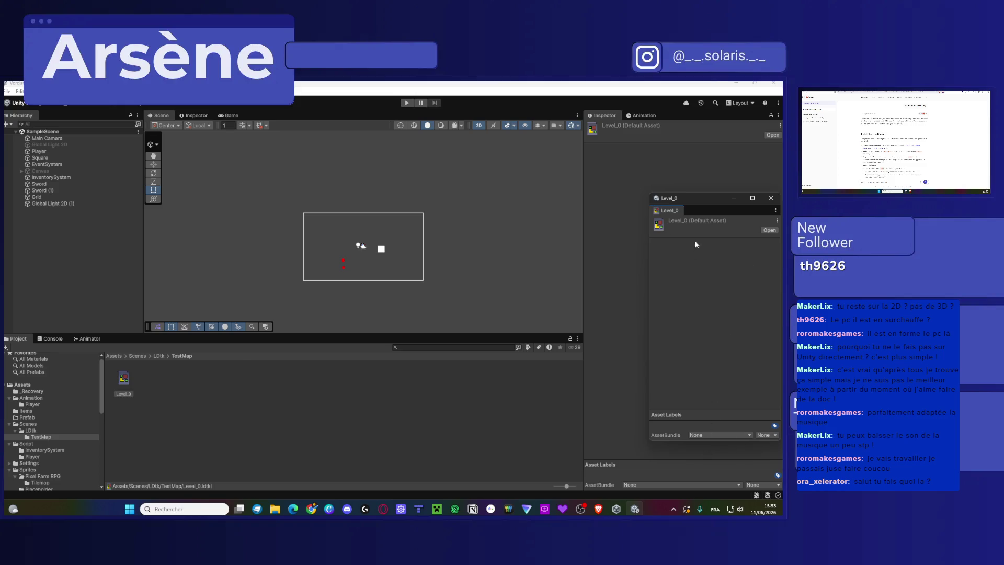
pyautogui.moveTo(691, 192); pyautogui.dragTo(692, 178)
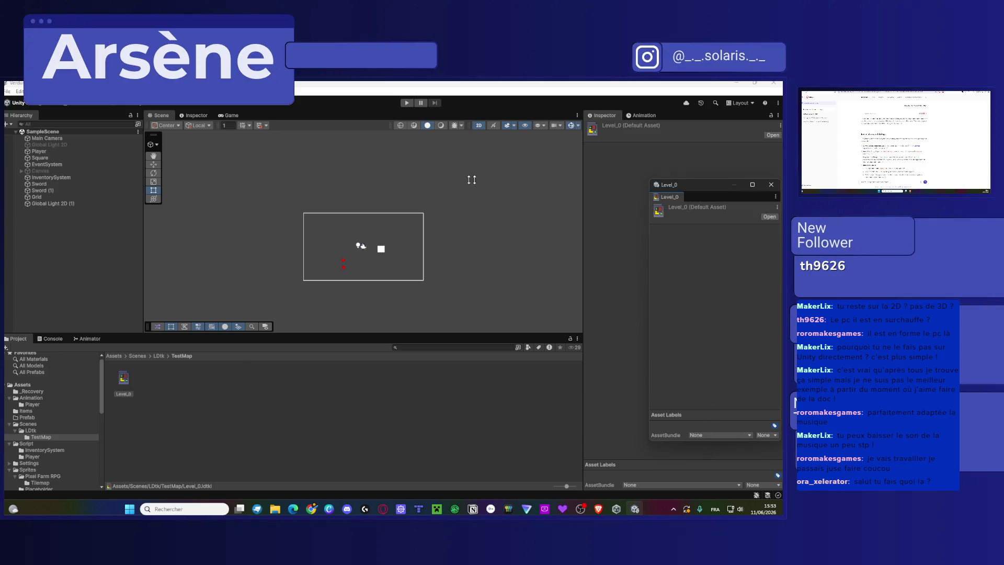
pyautogui.click(776, 187)
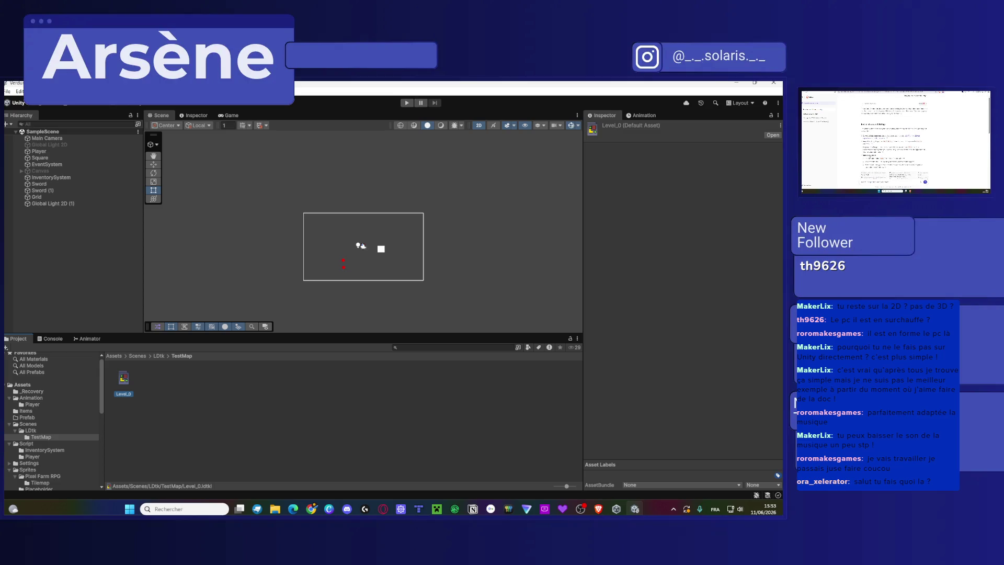
# Browse between the LDtk and TestMap folders and select the TestMap project asset.
pyautogui.click(160, 356)
pyautogui.click(156, 386)
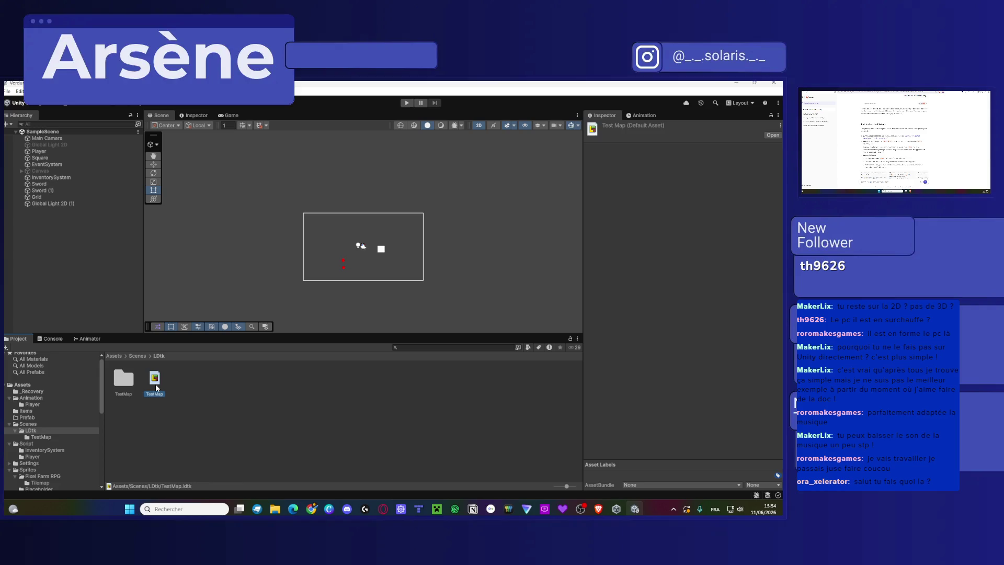
pyautogui.doubleClick(124, 381)
pyautogui.click(124, 385)
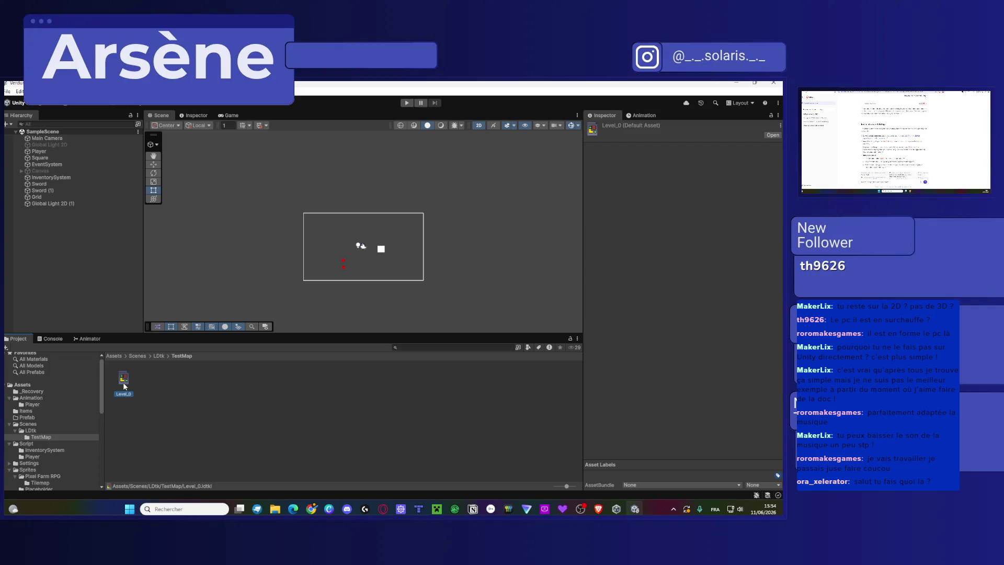
pyautogui.click(159, 356)
pyautogui.click(149, 378)
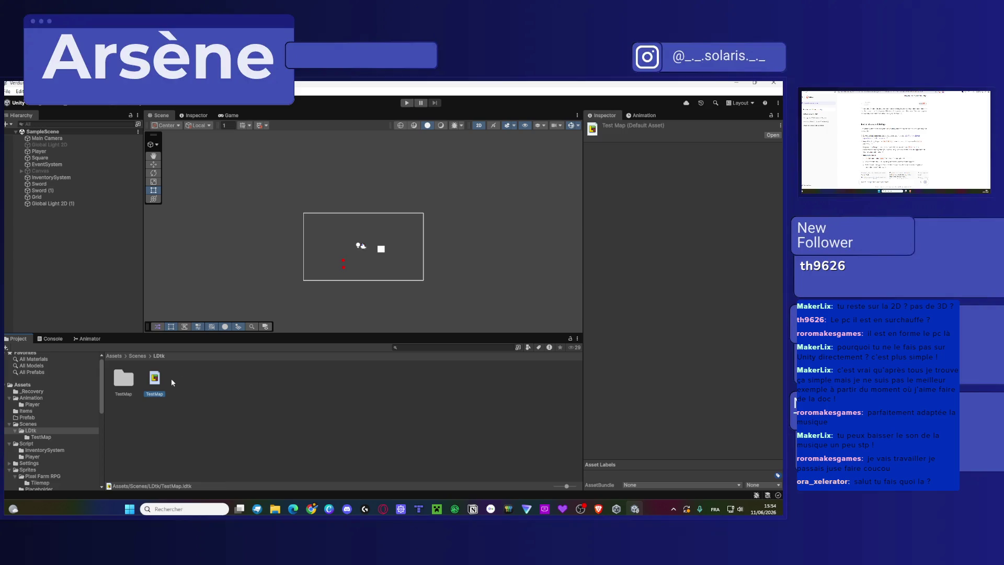
# Reopen TestMap in LDtk from its asset and answer the save-before-leaving prompt.
pyautogui.click(743, 170)
pyautogui.doubleClick(156, 378)
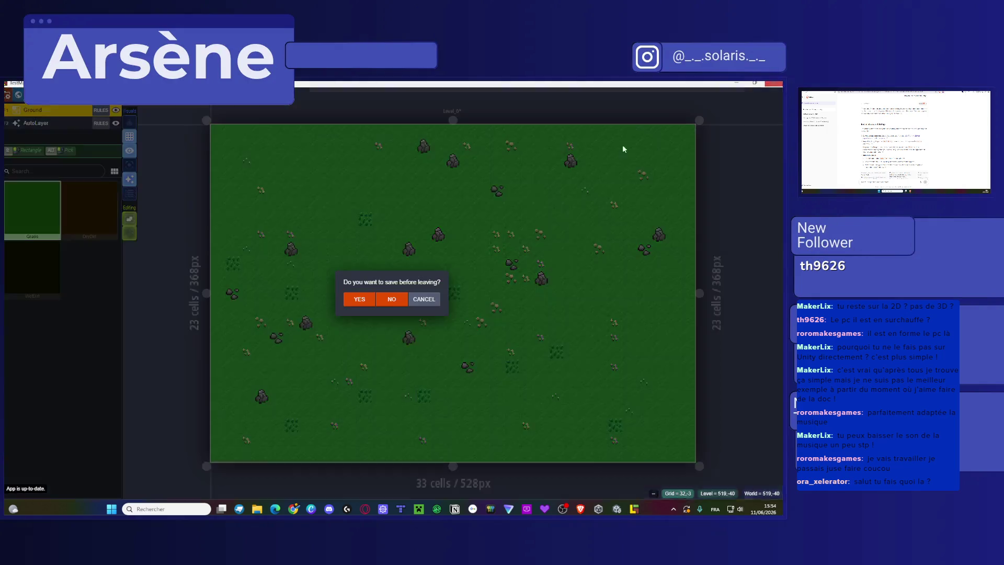
pyautogui.click(393, 302)
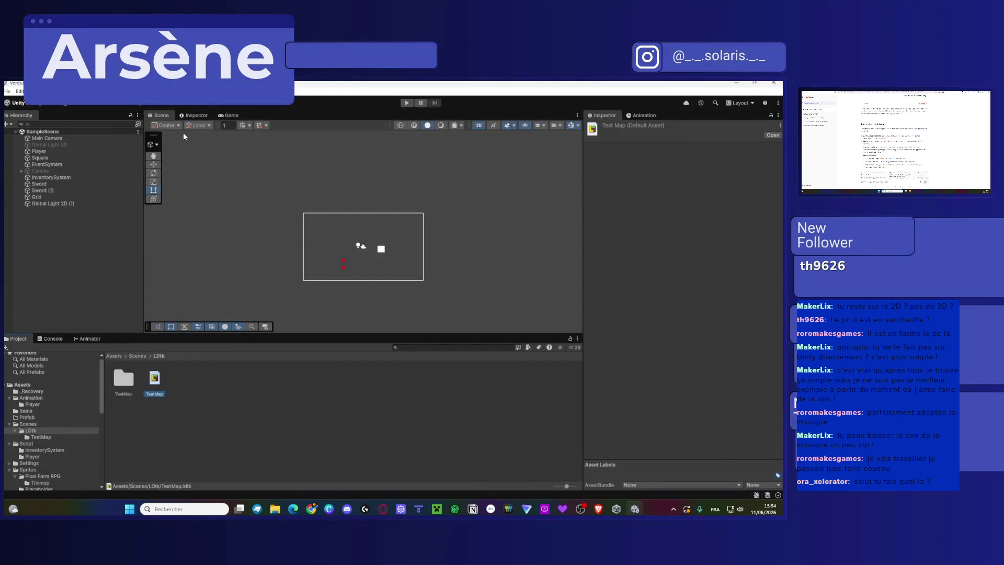
pyautogui.click(157, 91)
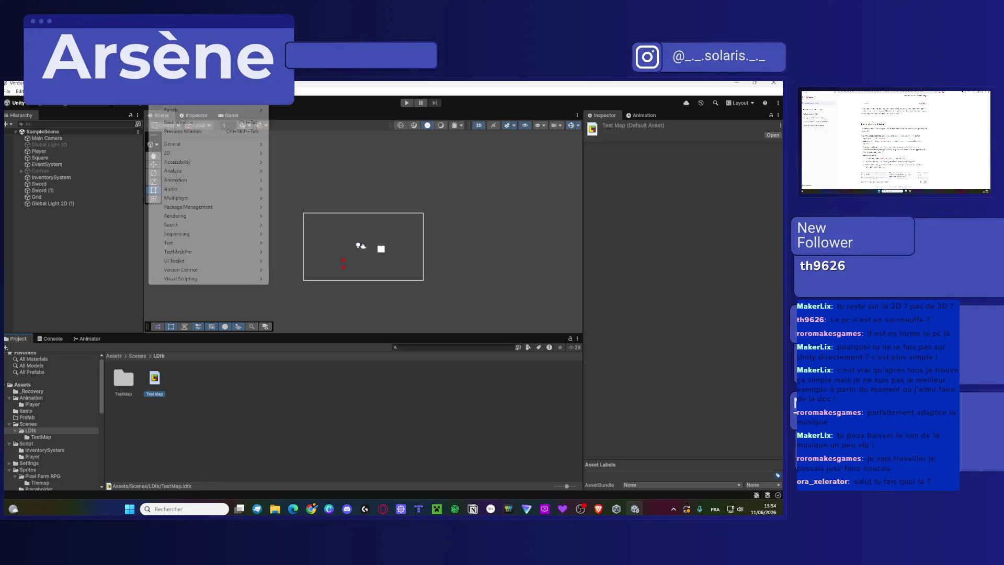
# Open the Package Manager and search 'LD' under My Assets and In Project, finding no LDtk package.
pyautogui.moveTo(244, 209)
pyautogui.click(314, 208)
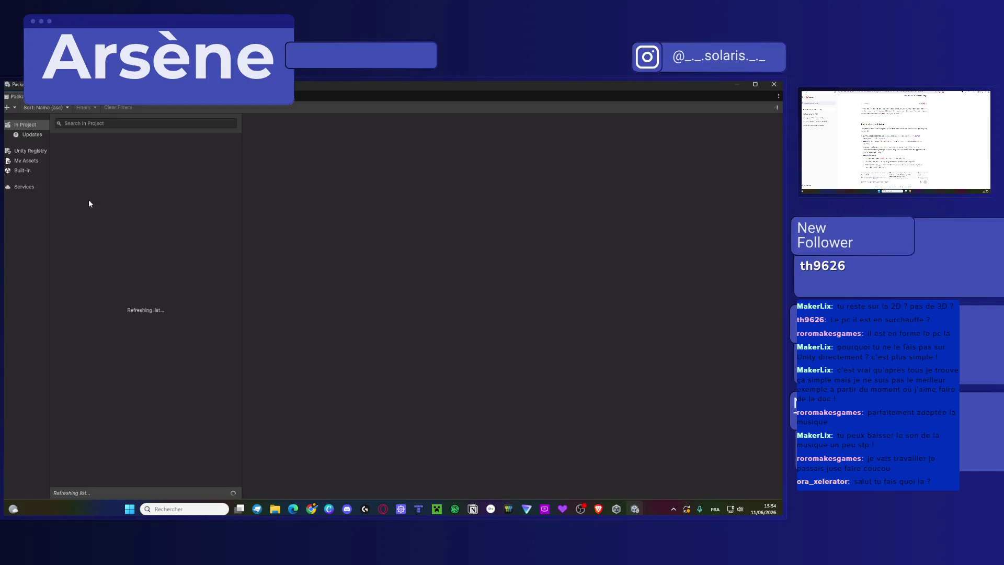
pyautogui.click(38, 162)
pyautogui.moveTo(241, 195); pyautogui.dragTo(277, 195)
pyautogui.click(127, 126)
pyautogui.write('LD')
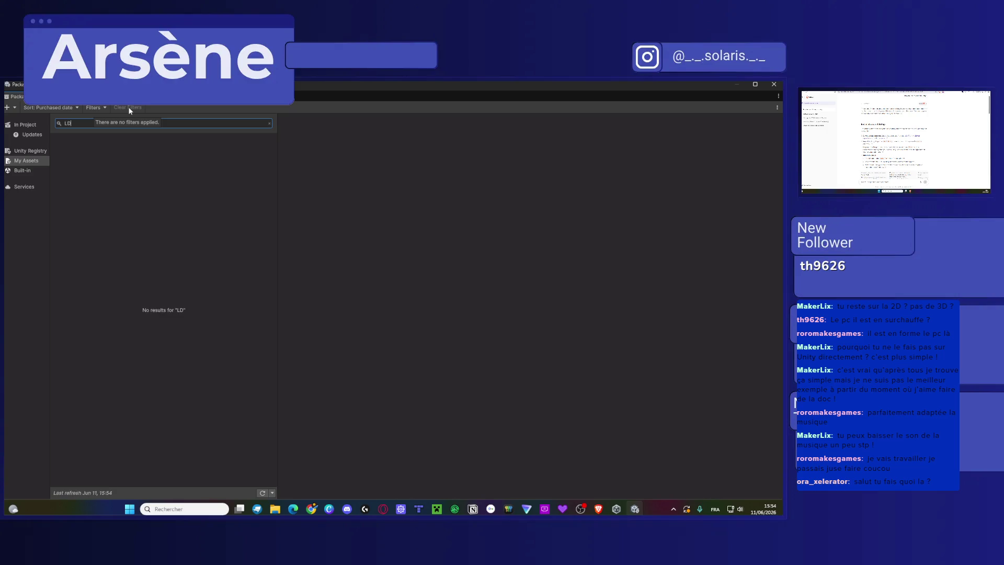
pyautogui.click(23, 126)
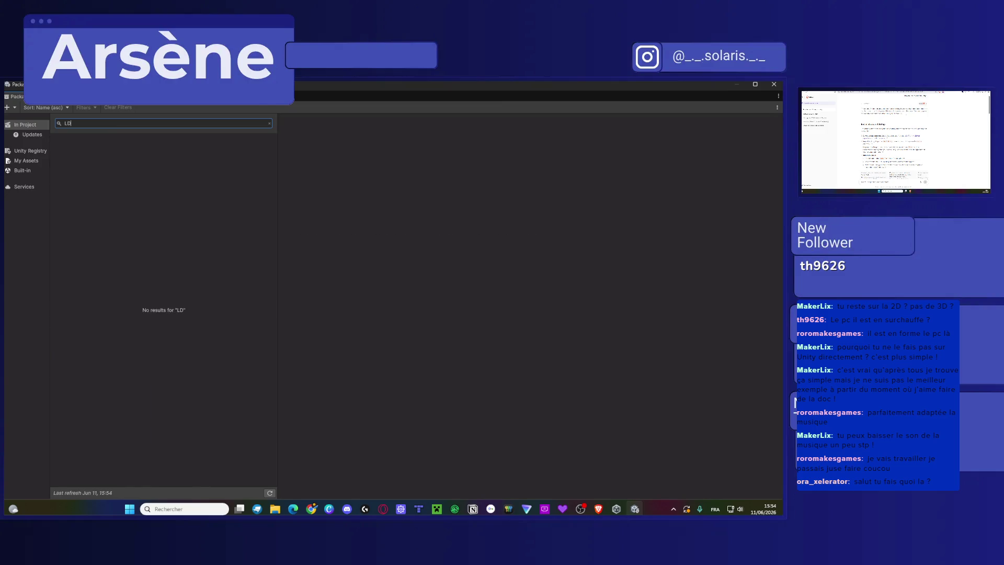
pyautogui.hotkey('alt', 'Tab')
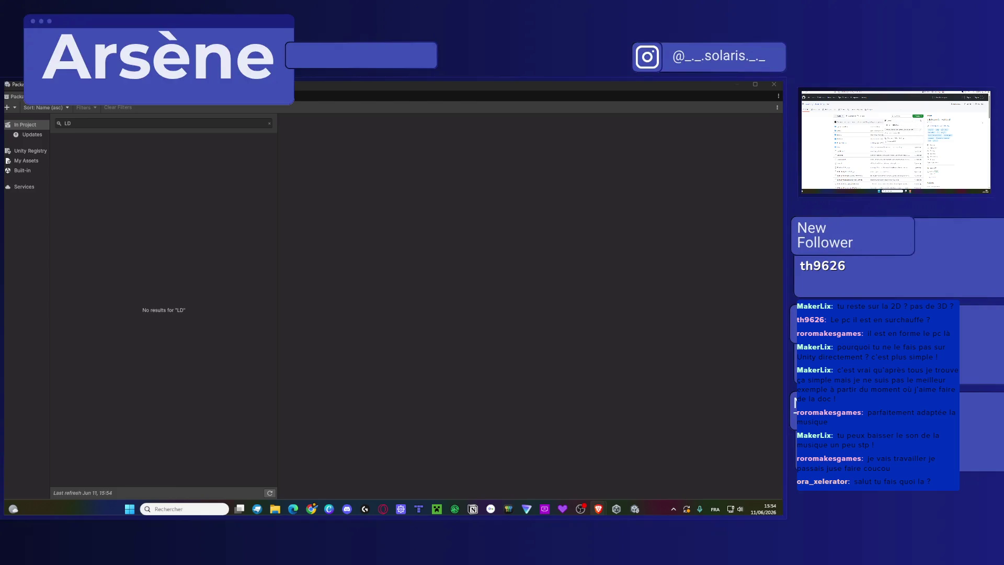
pyautogui.click(112, 127)
# Clear the search, try pasting the LDtkToUnity git URL, then switch to Install package from disk.
pyautogui.press('BackSpace')
pyautogui.click(7, 107)
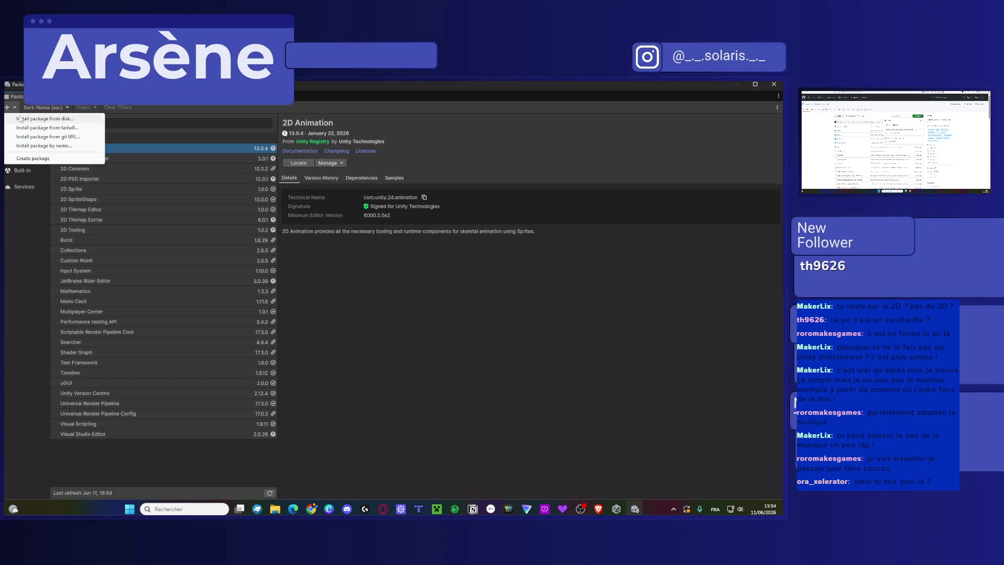
pyautogui.click(56, 137)
pyautogui.write('https://github.com/Cammin/LDtkToUnity.git')
pyautogui.click(768, 128)
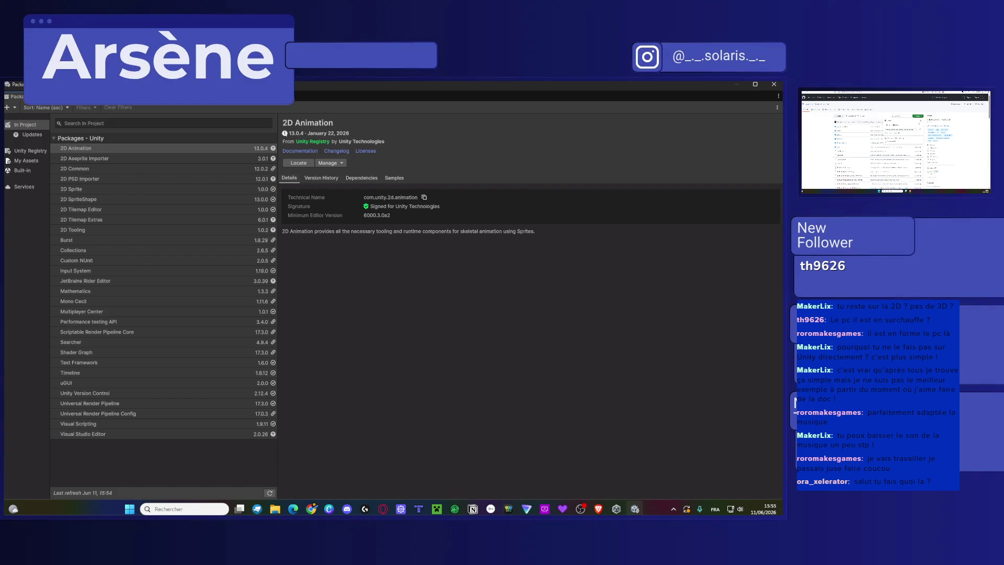
pyautogui.click(7, 107)
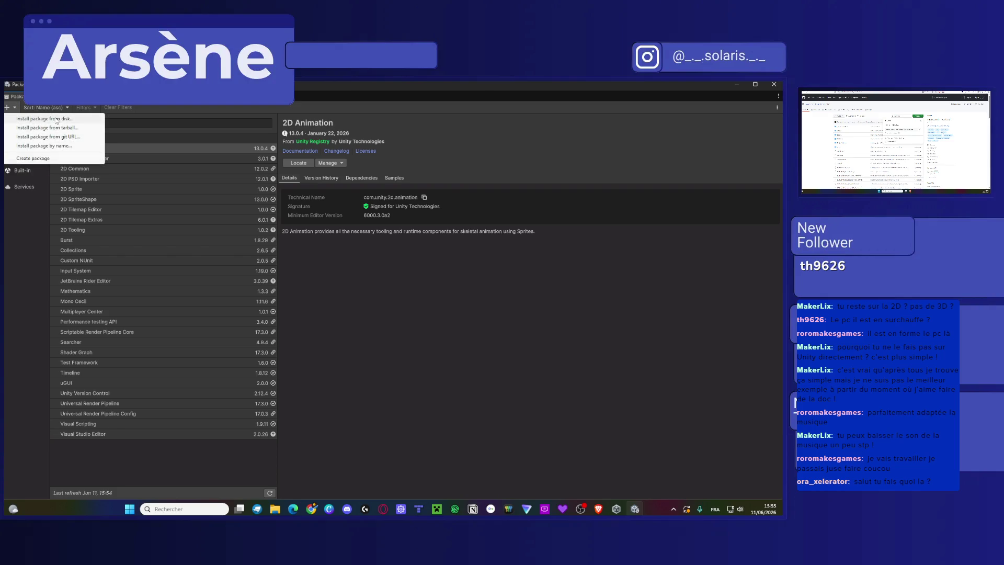
pyautogui.click(45, 119)
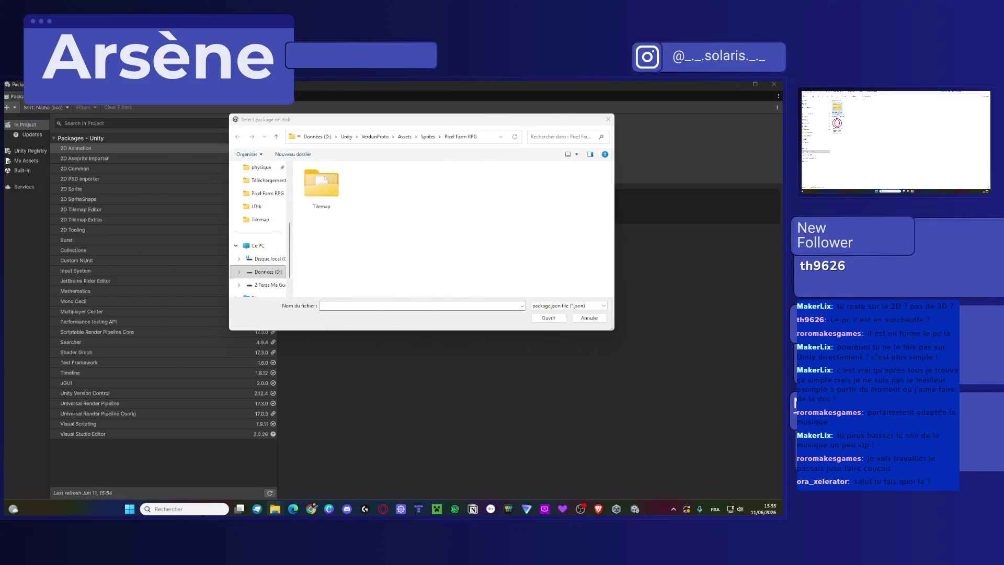
# Extract the downloaded LDtkToUnity archive, close the package file dialog, and close the Package Manager.
pyautogui.click(471, 374)
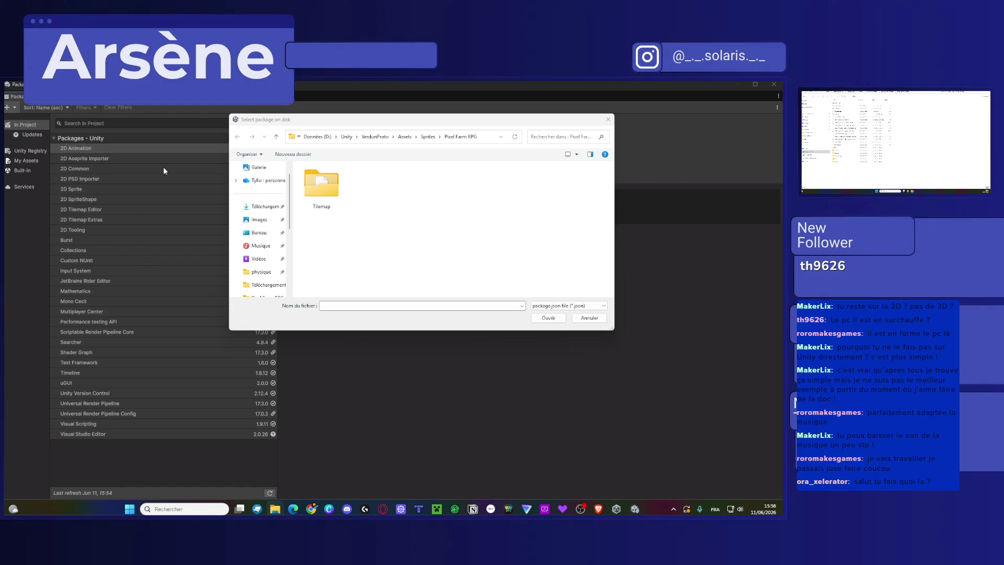
pyautogui.moveTo(528, 119)
pyautogui.mouseDown()
pyautogui.moveTo(243, 101)
pyautogui.moveTo(302, 104)
pyautogui.mouseUp()
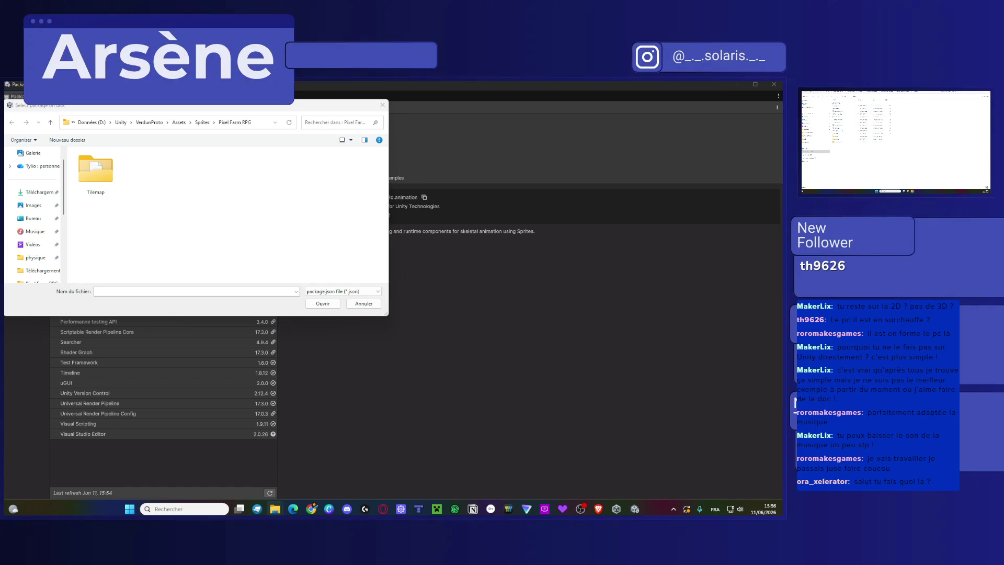
pyautogui.hotkey('alt', 'Tab')
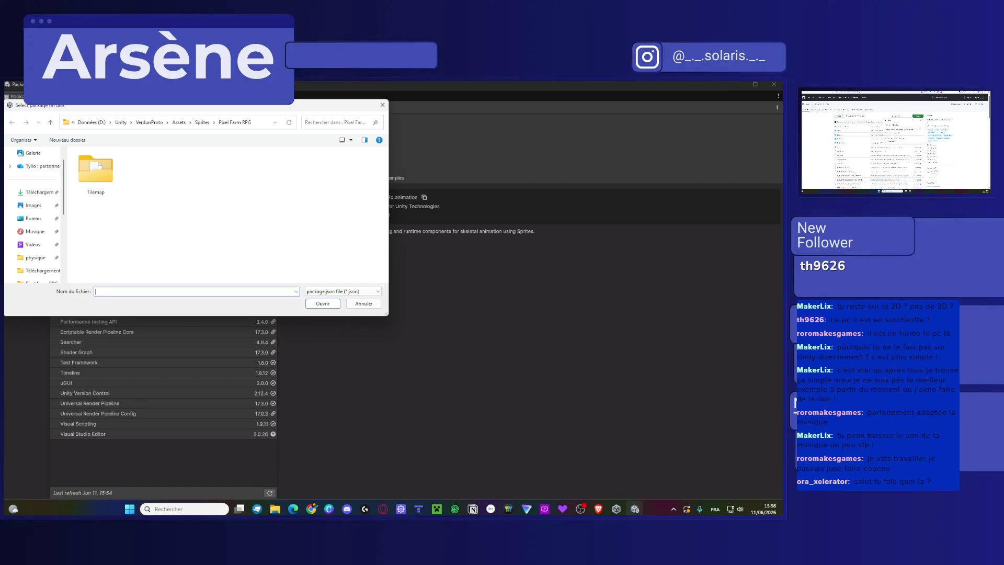
pyautogui.hotkey('alt', 'Tab')
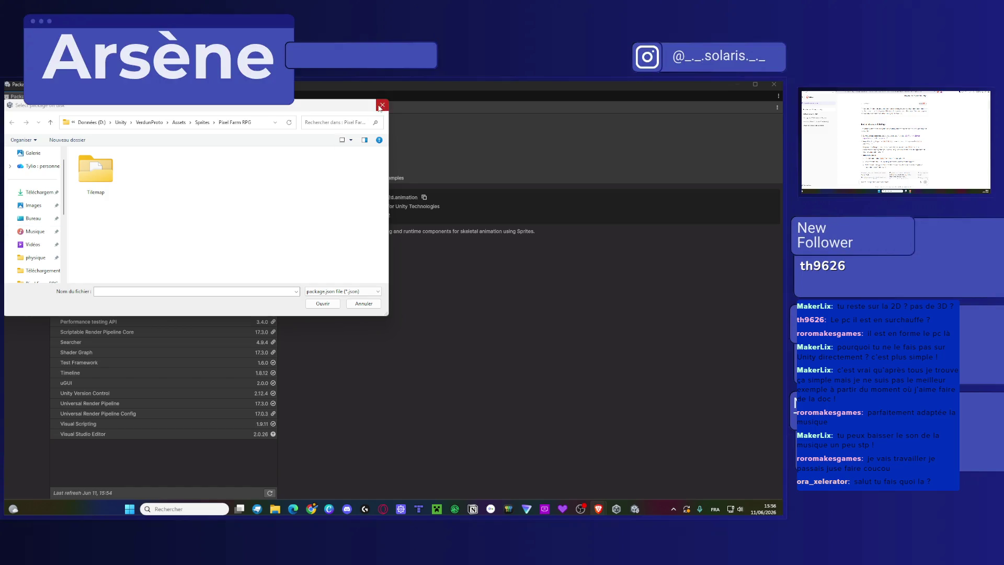
pyautogui.click(382, 104)
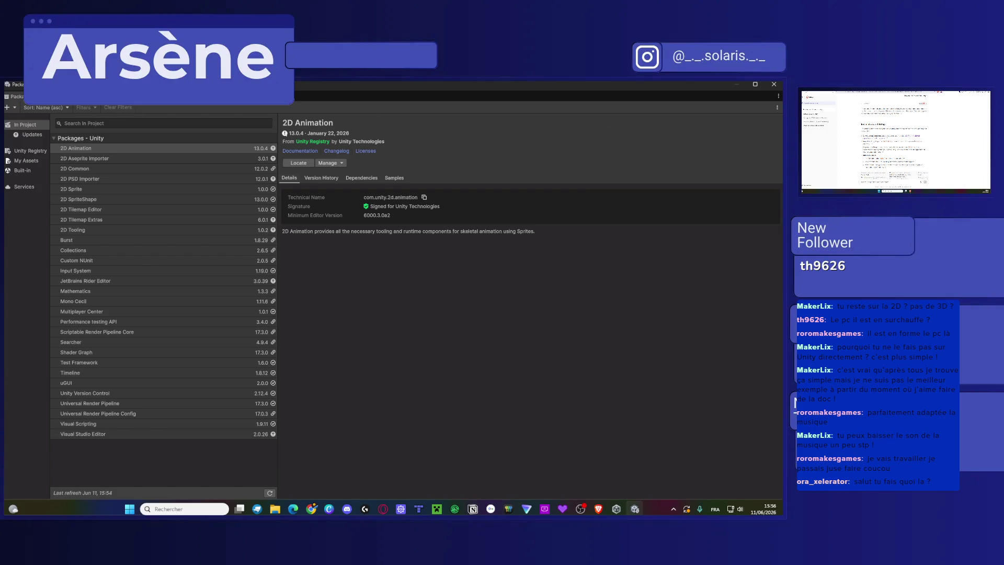
pyautogui.click(774, 84)
# Select the Assets folder while the LDtkToUnity-master folder imports and compiles.
pyautogui.click(24, 386)
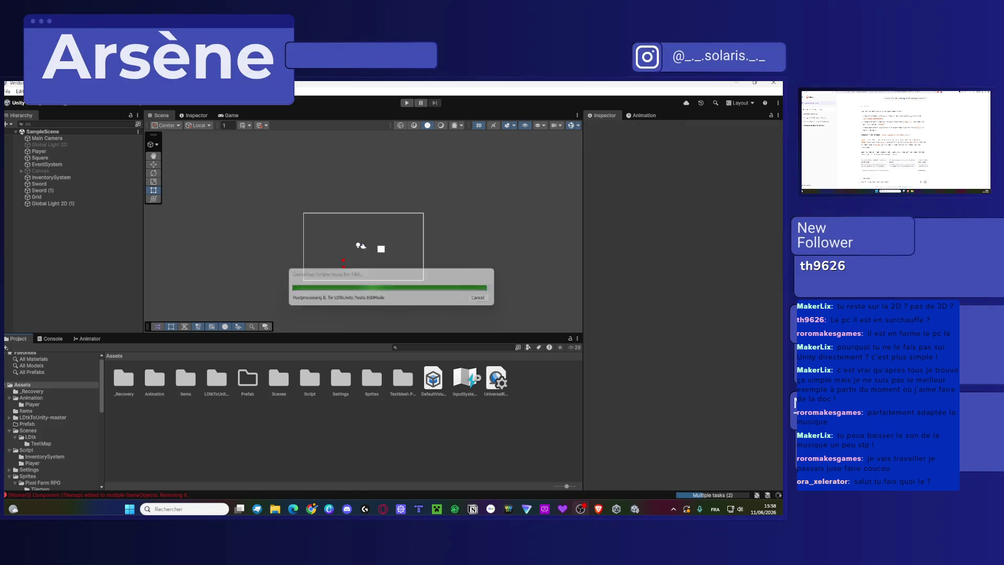
# Import the LDtkToUnity-master folder into Assets, accepting the File already exists conflict.
pyautogui.click(134, 379)
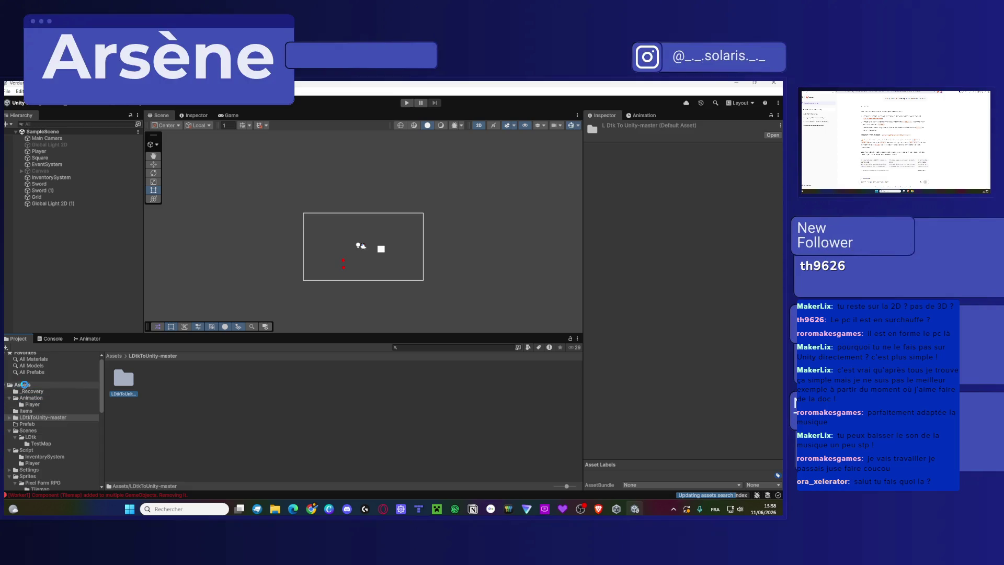
pyautogui.moveTo(25, 389); pyautogui.dragTo(25, 388)
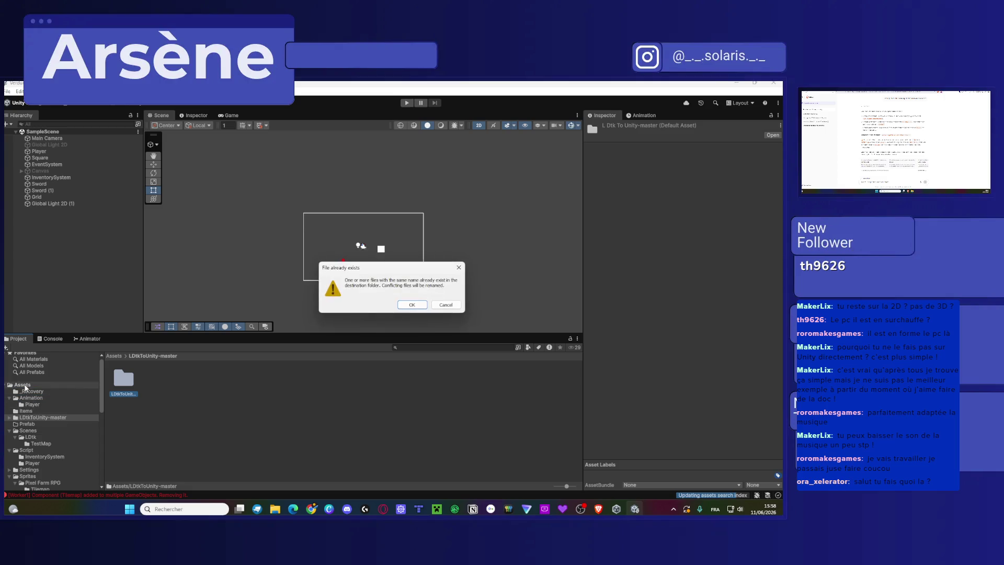
pyautogui.click(411, 306)
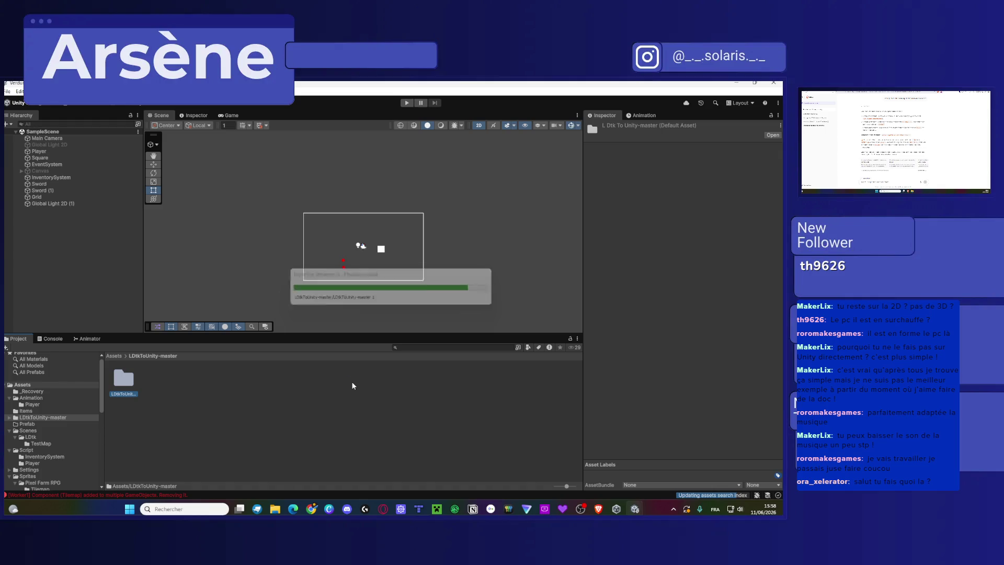
pyautogui.click(69, 385)
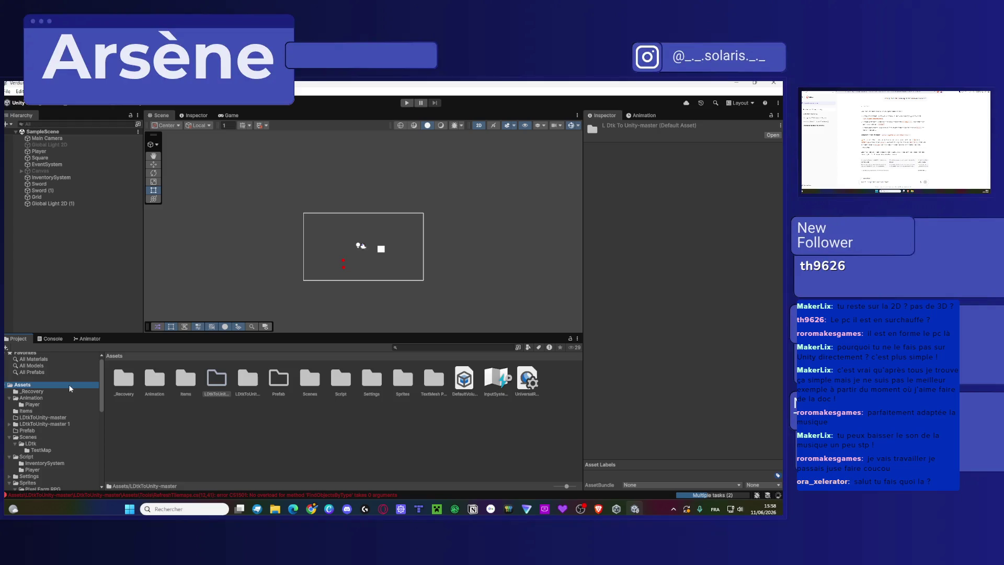
pyautogui.doubleClick(218, 380)
# Delete the old LDtkToUnity-master folder from Assets.
pyautogui.click(41, 386)
pyautogui.press('Delete')
pyautogui.click(211, 398)
pyautogui.click(212, 398)
pyautogui.press('Delete')
pyautogui.press('Escape')
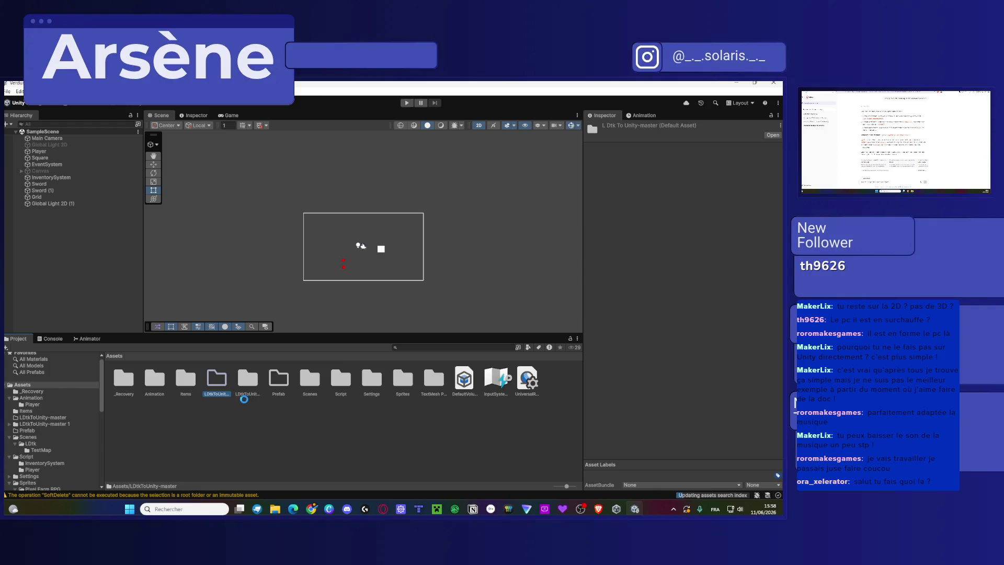
# Begin renaming the LDtkToUnity-master 1 folder.
pyautogui.click(221, 394)
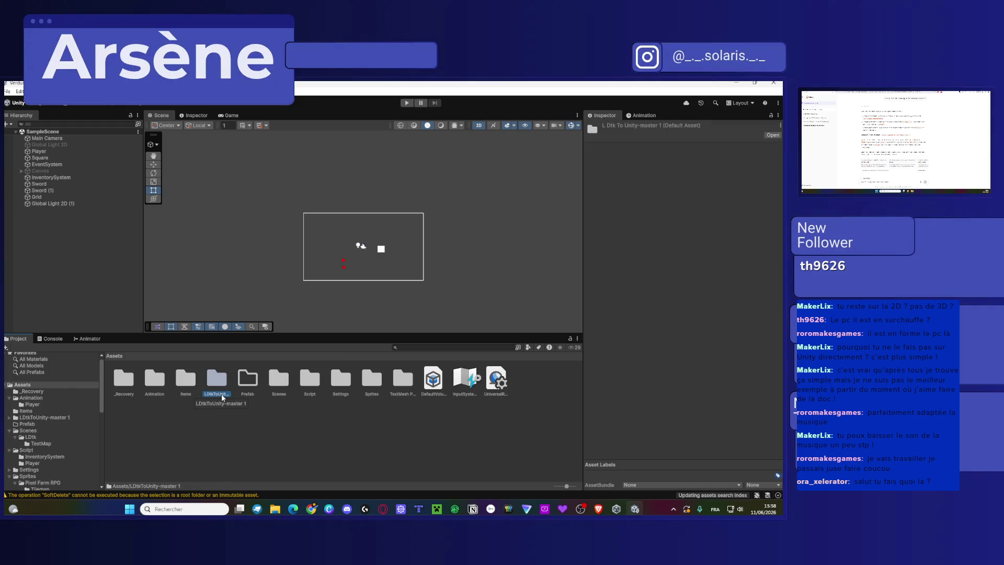
pyautogui.click(221, 393)
pyautogui.click(229, 395)
# Finish renaming the folder to LDtkToUnity, open Scenes/LDtk and try dragging TestMap into the scene.
pyautogui.press('BackSpace')
pyautogui.press('BackSpace')
pyautogui.press('BackSpace')
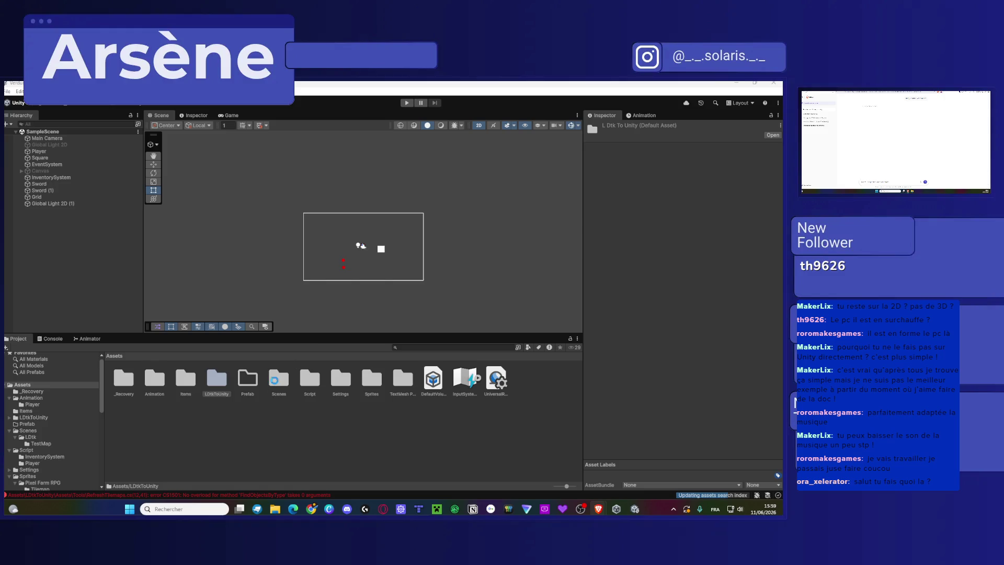
pyautogui.doubleClick(278, 379)
pyautogui.doubleClick(123, 379)
pyautogui.moveTo(158, 382)
pyautogui.mouseDown()
pyautogui.moveTo(238, 277)
pyautogui.moveTo(150, 388)
pyautogui.moveTo(90, 286)
pyautogui.moveTo(218, 277)
pyautogui.mouseUp()
pyautogui.click(250, 393)
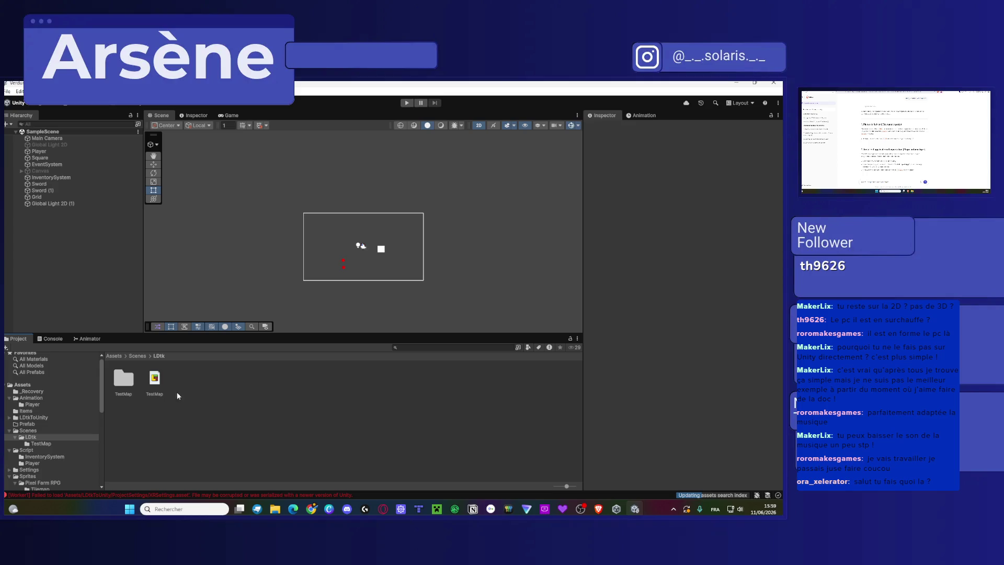
# Open the TestMap folder and try dragging Level_0 into the Scene view.
pyautogui.click(151, 384)
pyautogui.click(180, 435)
pyautogui.click(154, 377)
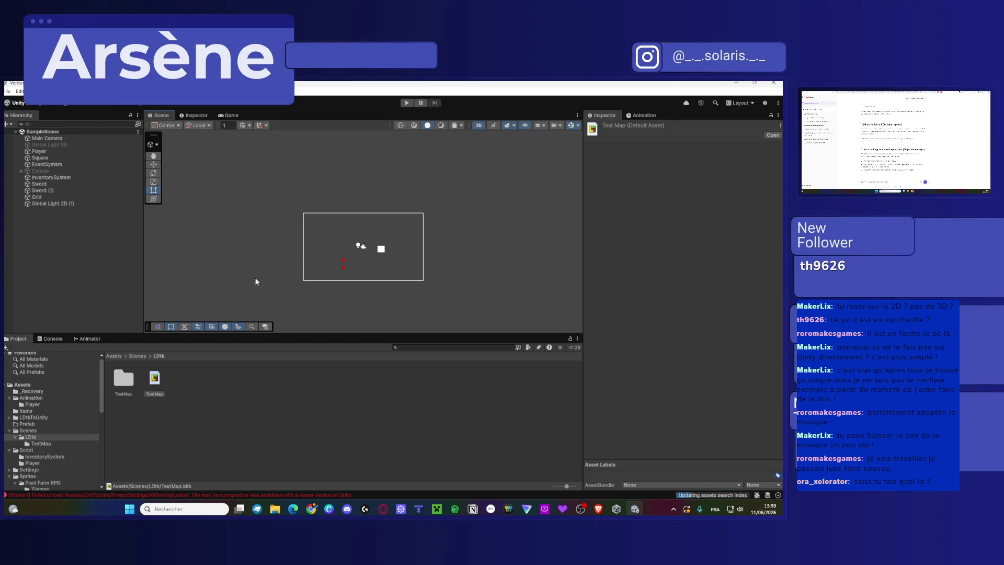
pyautogui.doubleClick(124, 378)
pyautogui.click(129, 379)
pyautogui.moveTo(127, 379)
pyautogui.mouseDown()
pyautogui.moveTo(265, 256)
pyautogui.moveTo(122, 385)
pyautogui.moveTo(248, 268)
pyautogui.mouseUp()
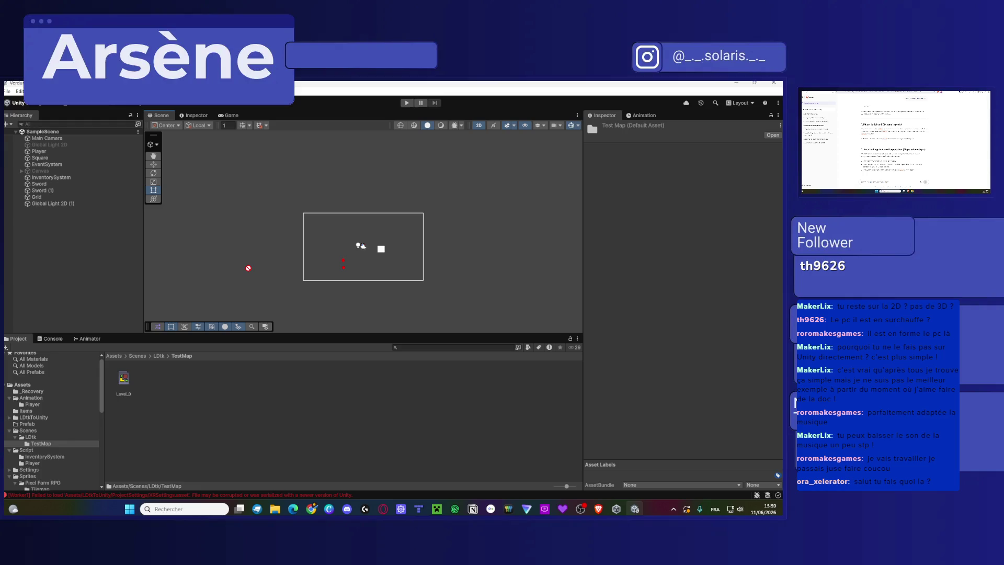
# Capture the Unity window and paste the screenshot into the chat, typing 'Pro'.
pyautogui.press('super+shift+s')
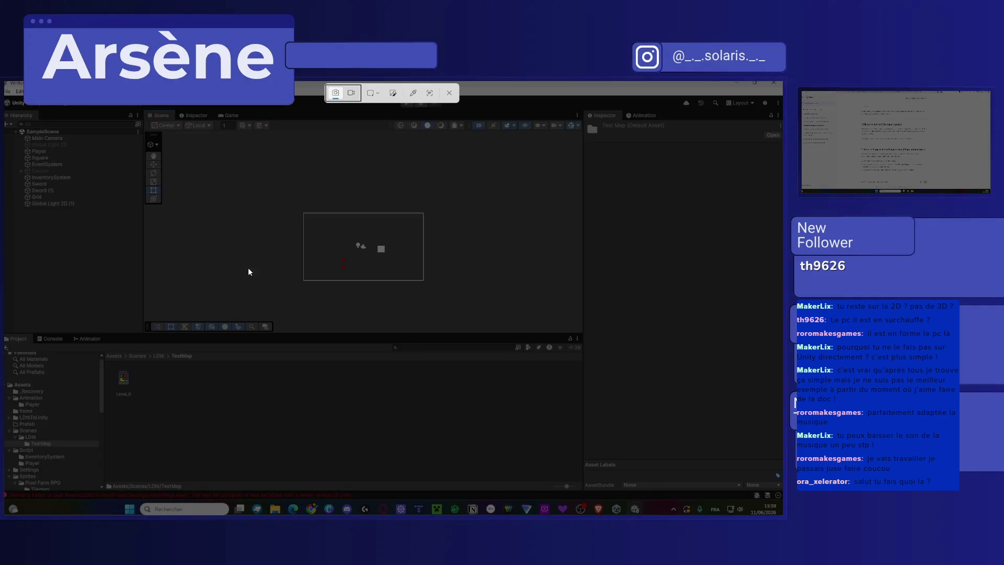
pyautogui.moveTo(22, 130)
pyautogui.mouseDown()
pyautogui.moveTo(163, 298)
pyautogui.moveTo(567, 458)
pyautogui.mouseUp()
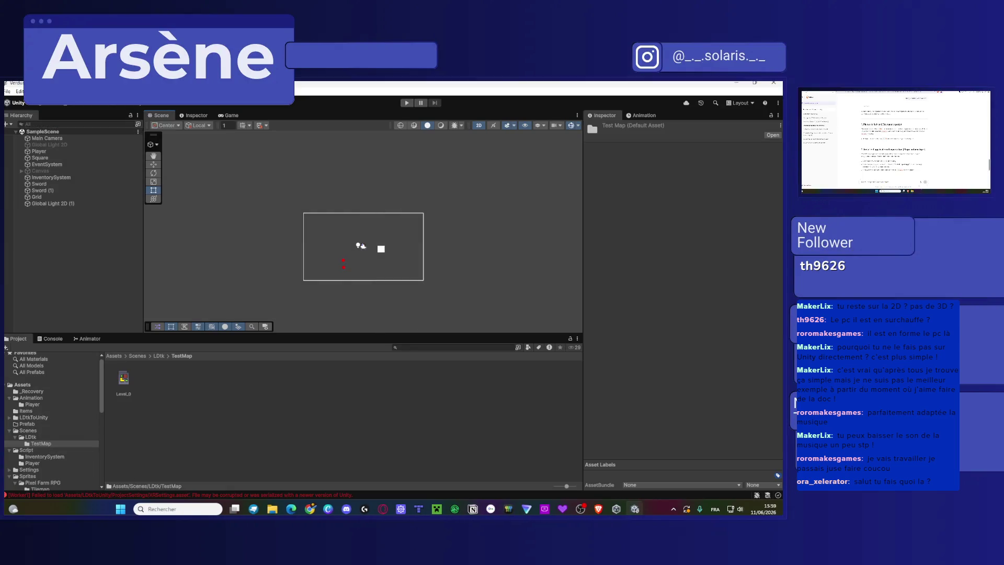
pyautogui.hotkey('ctrl', 'v')
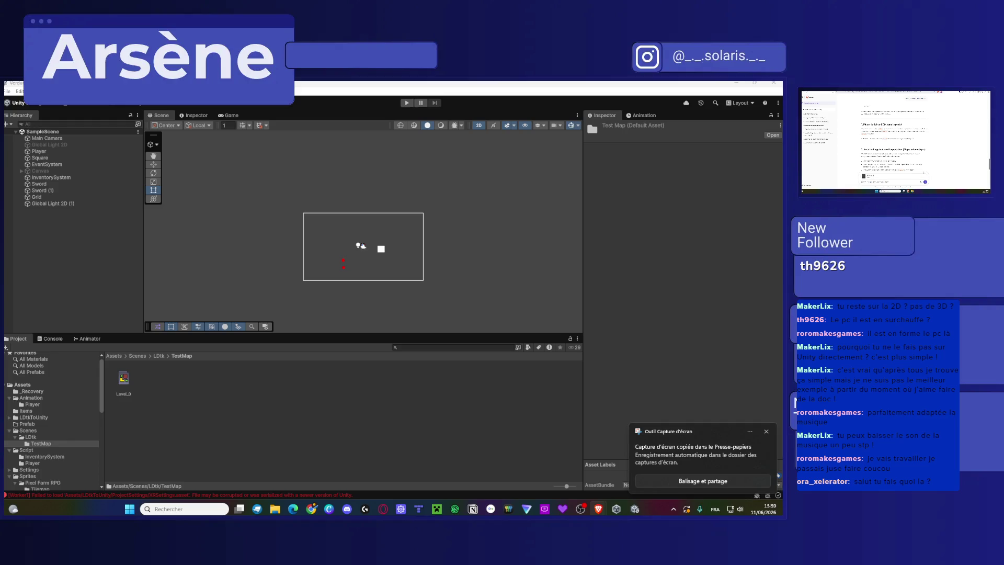
pyautogui.write('Pro')
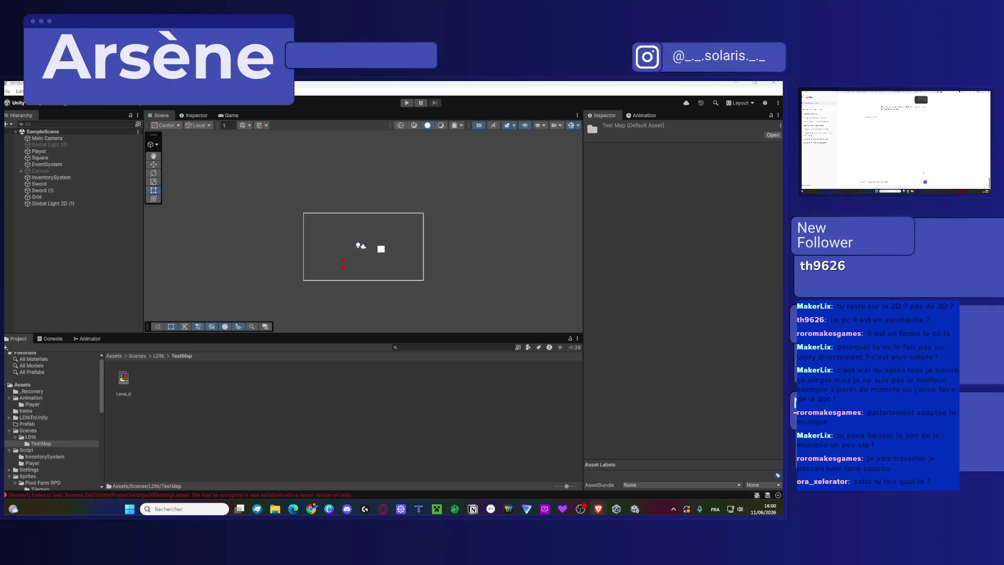
# Navigate back up to Scenes and reopen LDtk > TestMap in the Project view.
pyautogui.click(122, 380)
pyautogui.click(157, 356)
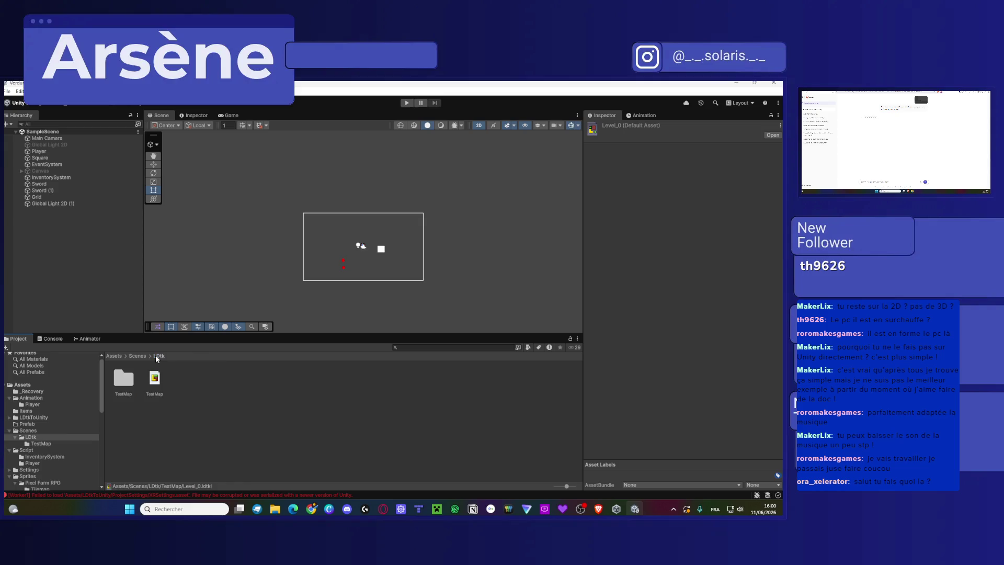
pyautogui.doubleClick(123, 379)
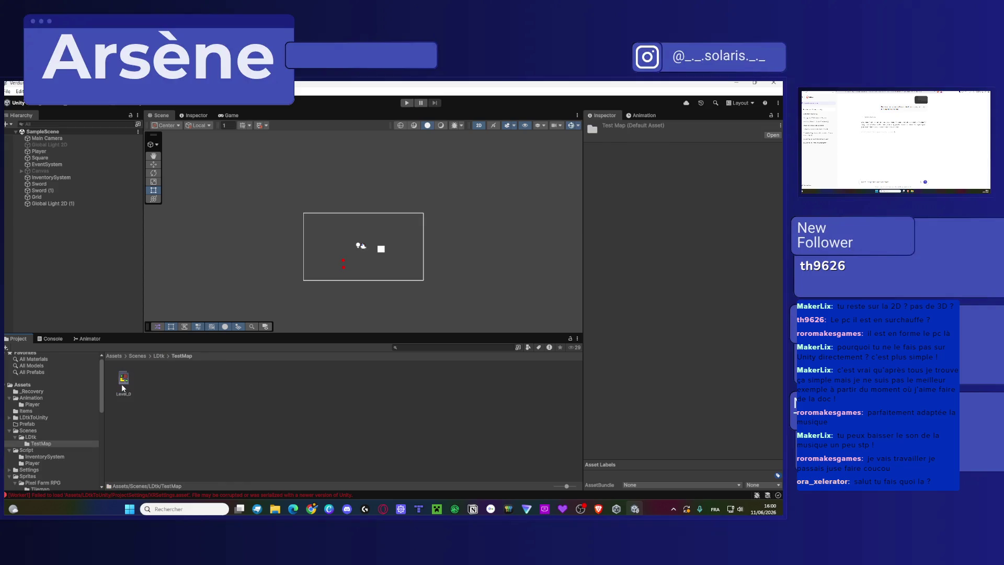
pyautogui.click(158, 355)
pyautogui.click(138, 355)
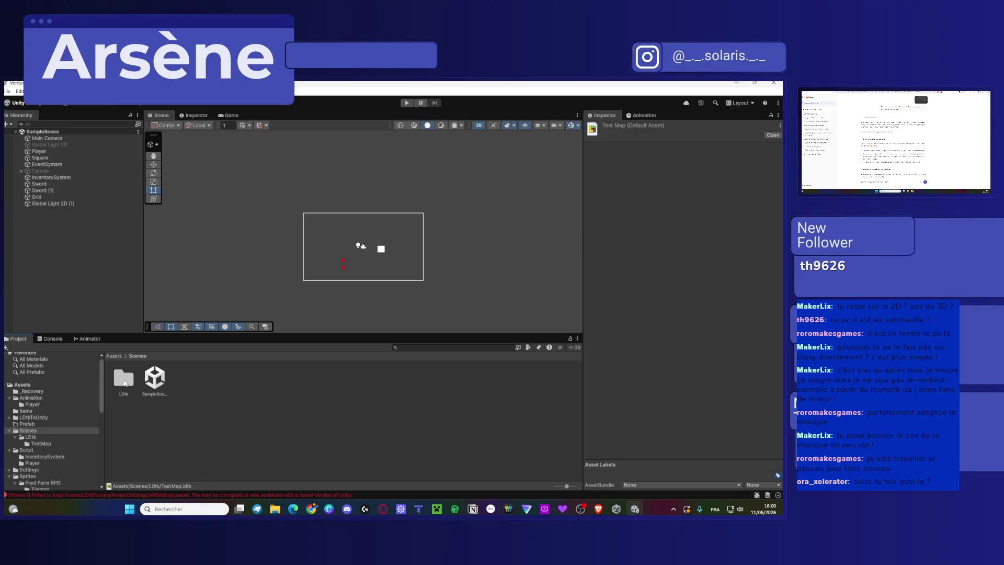
pyautogui.doubleClick(125, 383)
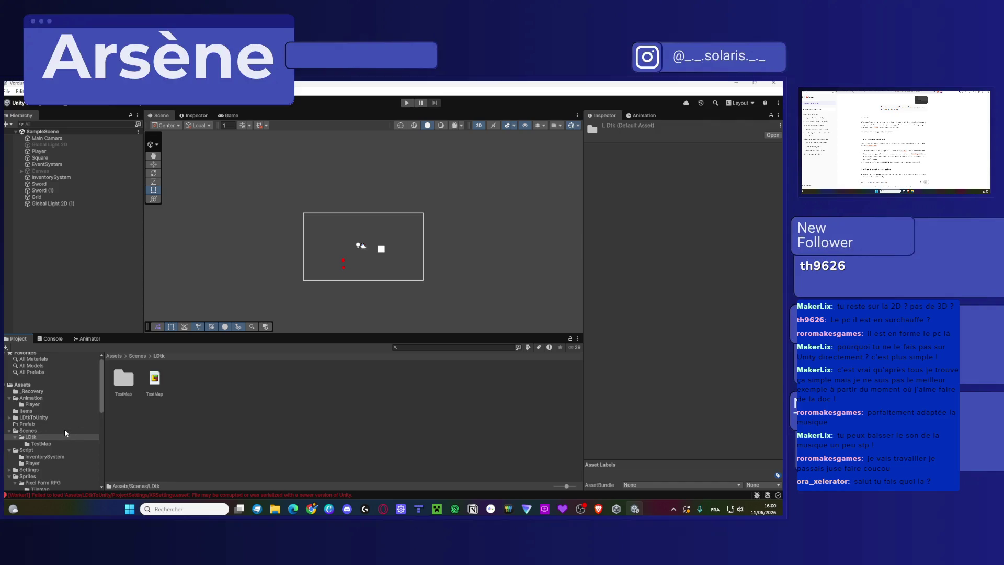
pyautogui.scroll(-2, 65, 430)
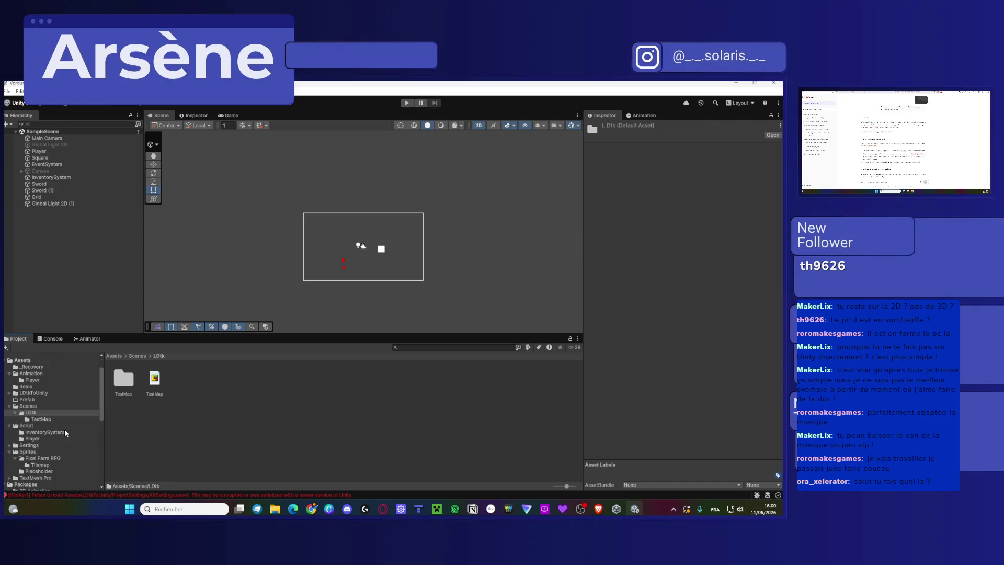
pyautogui.doubleClick(120, 389)
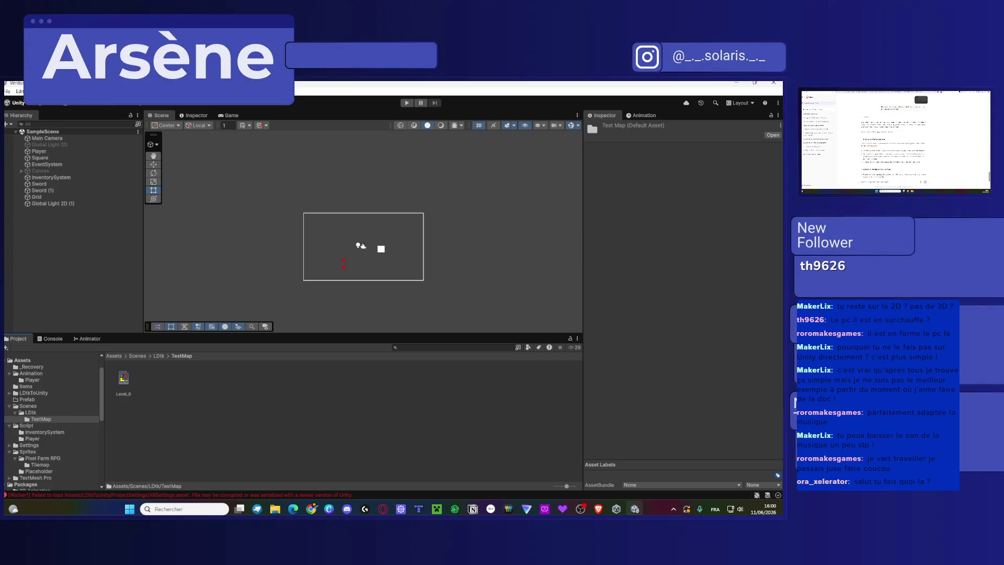
# Try dragging Level_0 into the Hierarchy, then select it.
pyautogui.click(598, 508)
pyautogui.press('super')
pyautogui.press('Escape')
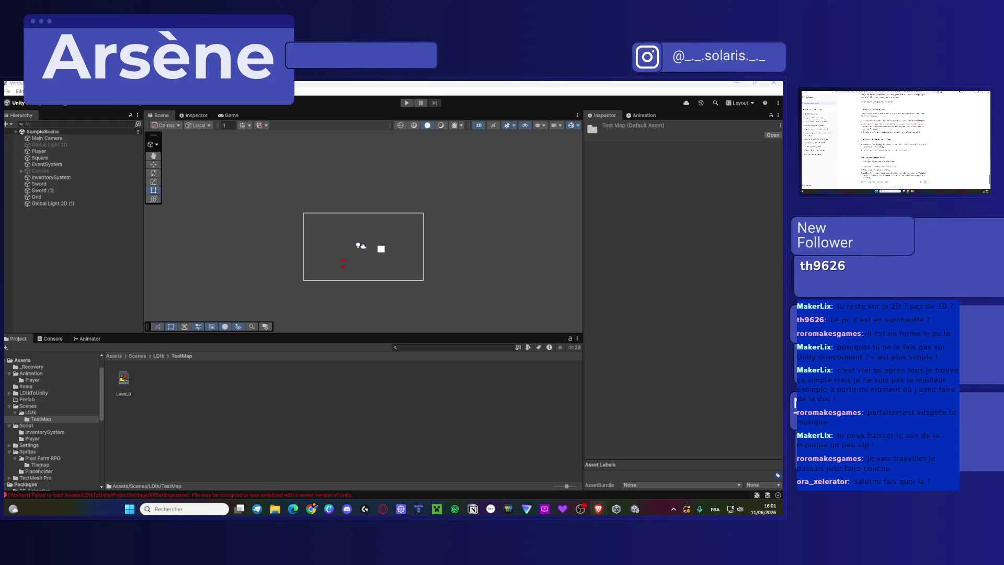
pyautogui.moveTo(124, 381)
pyautogui.mouseDown()
pyautogui.moveTo(85, 258)
pyautogui.moveTo(104, 255)
pyautogui.moveTo(124, 392)
pyautogui.mouseUp()
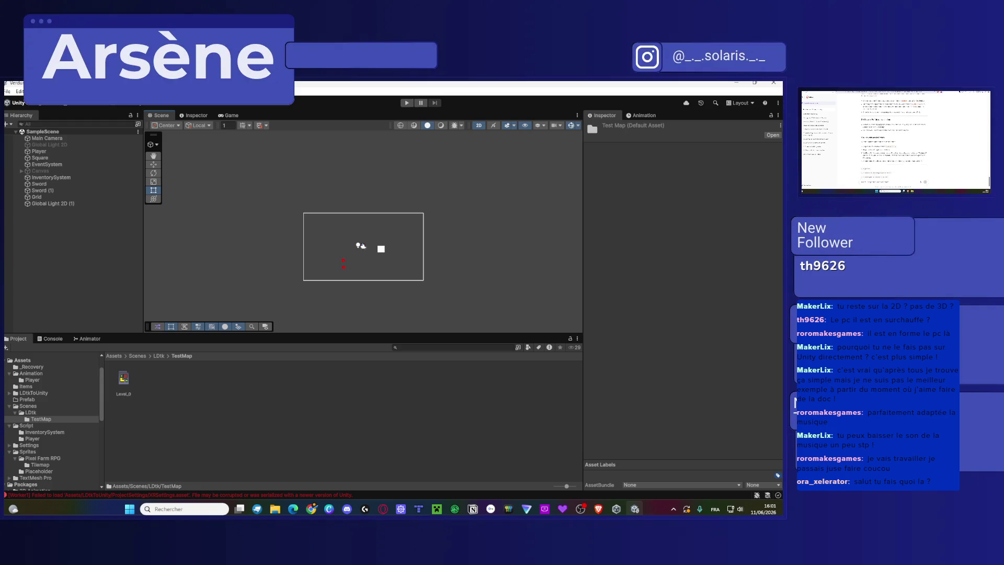
pyautogui.click(129, 382)
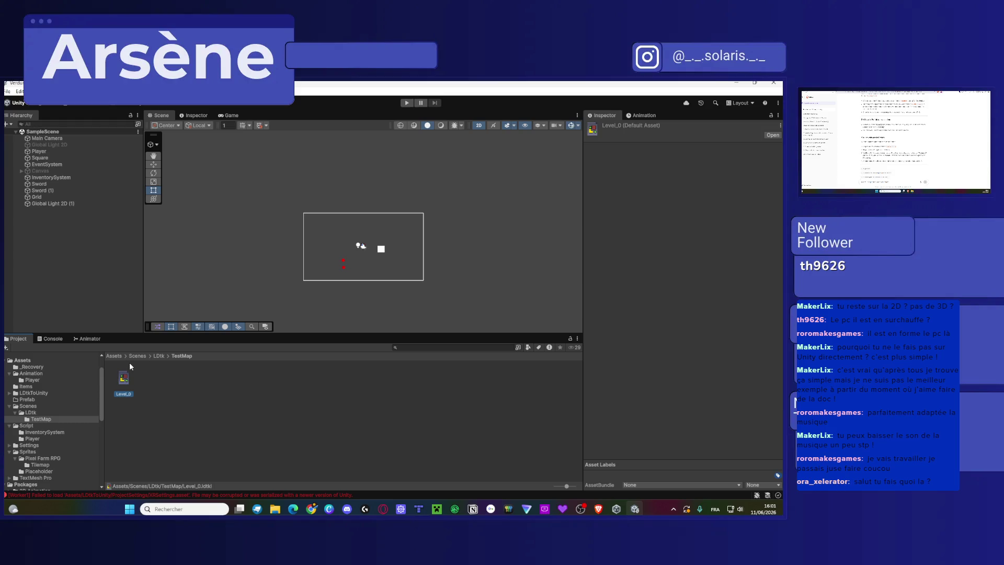
# Check the AssetBundle name and variant dropdowns in Level_0's Inspector.
pyautogui.press('super')
pyautogui.press('super')
pyautogui.click(655, 484)
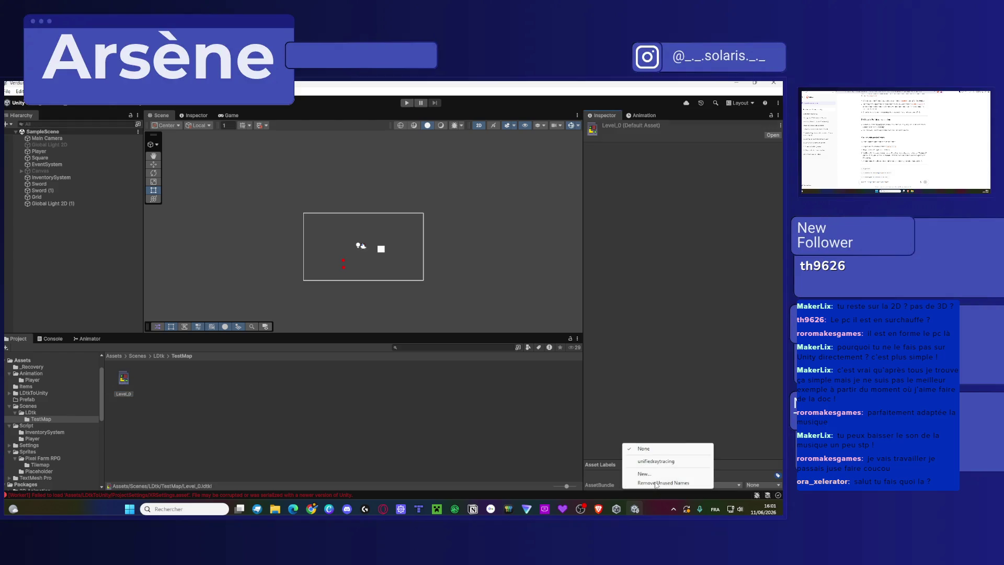
pyautogui.click(758, 484)
pyautogui.click(659, 418)
pyautogui.click(126, 385)
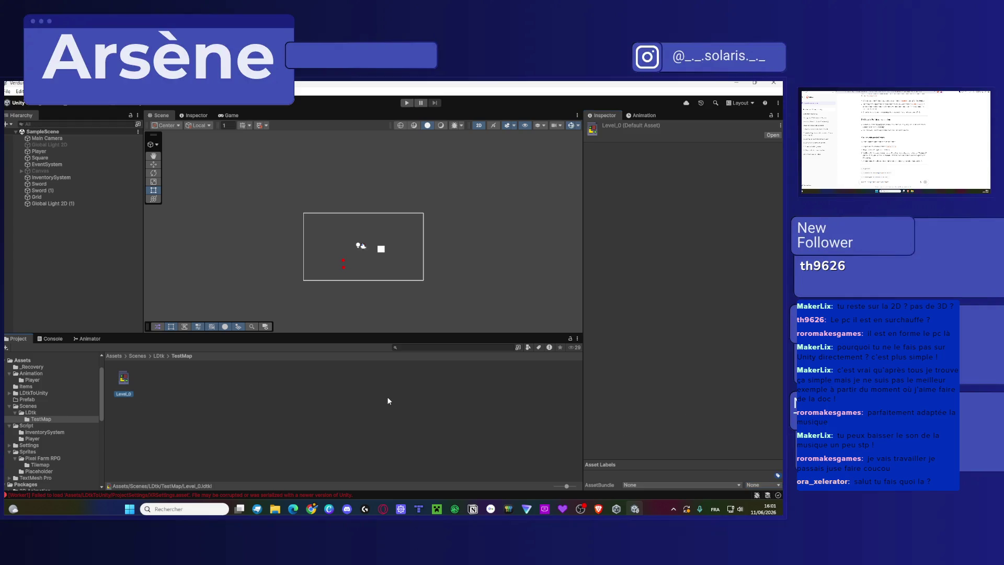
# Send a screenshot of the screen in the chat.
pyautogui.press('super+shift+s')
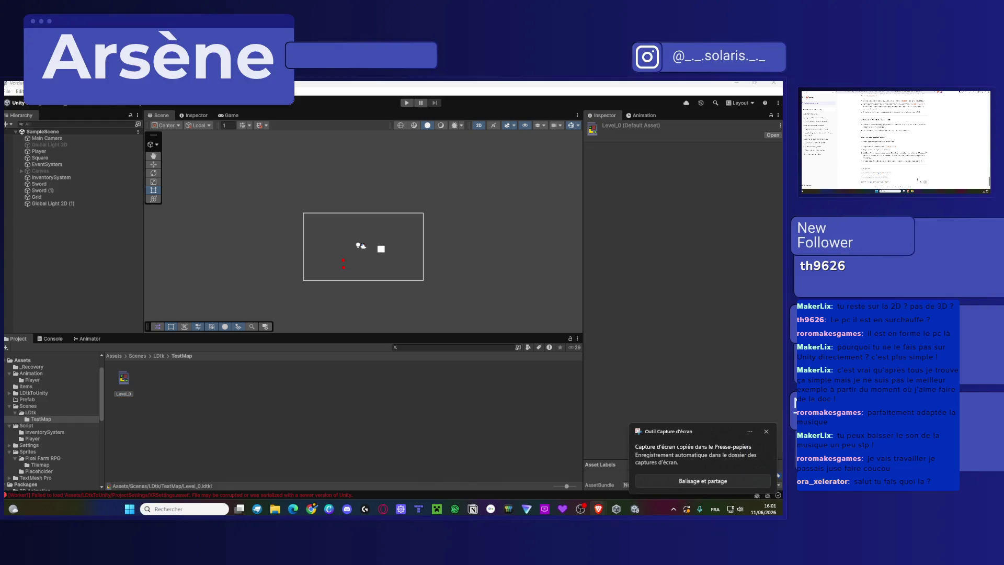
pyautogui.hotkey('ctrl', 'v')
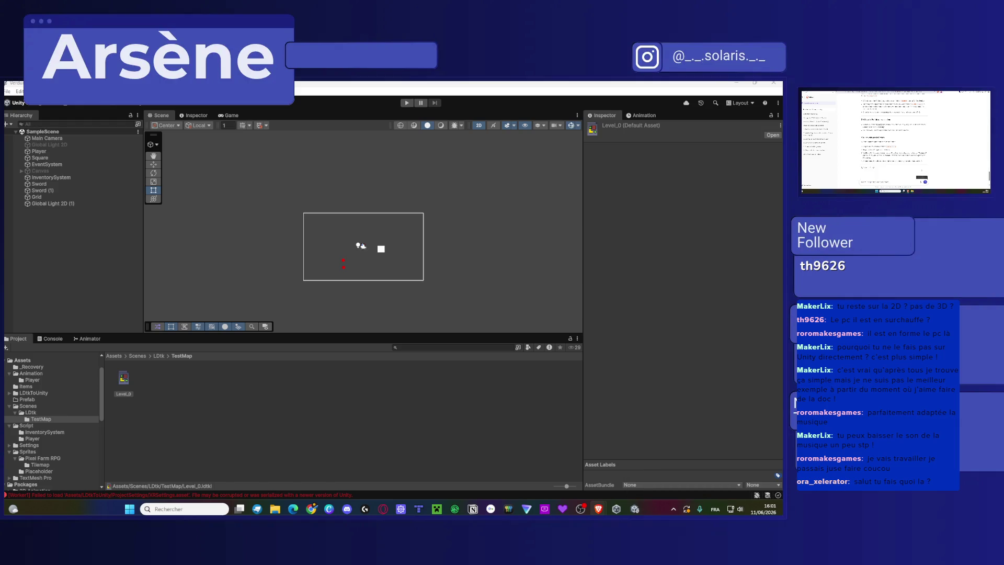
pyautogui.press('Return')
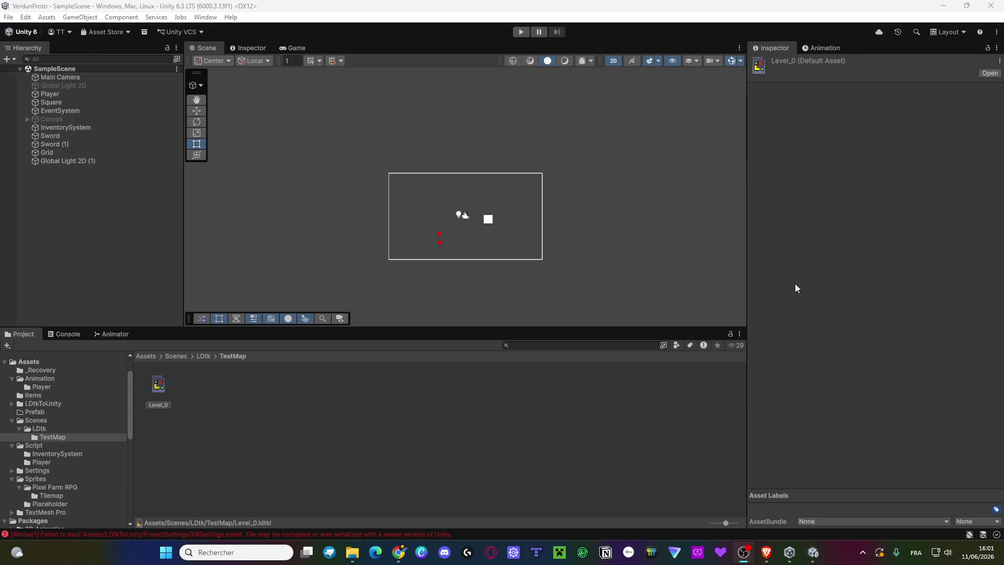
# Close the VerdunProto Unity editor with Alt+F4 after briefly checking the browser.
pyautogui.hotkey('alt', 'Tab')
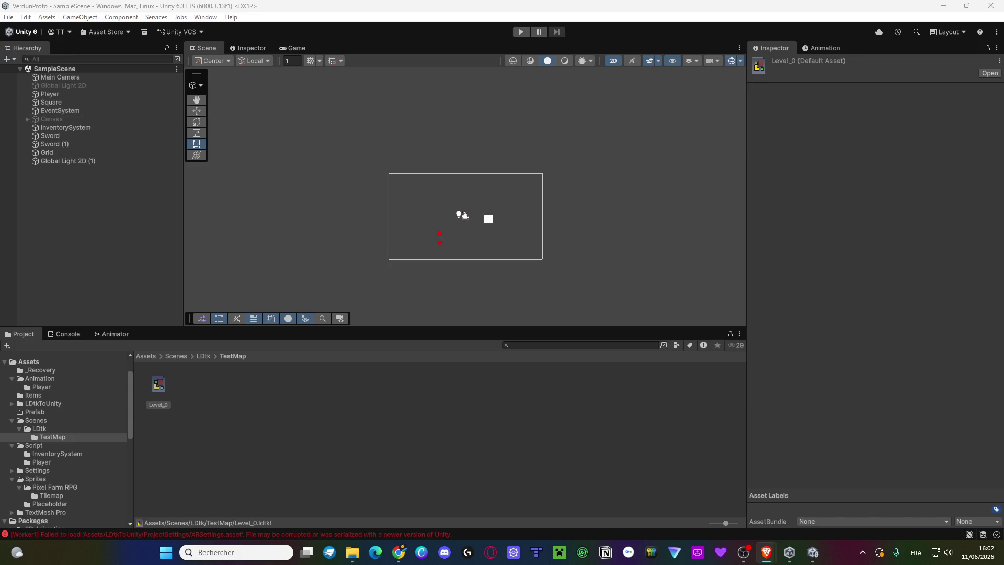
pyautogui.click(71, 112)
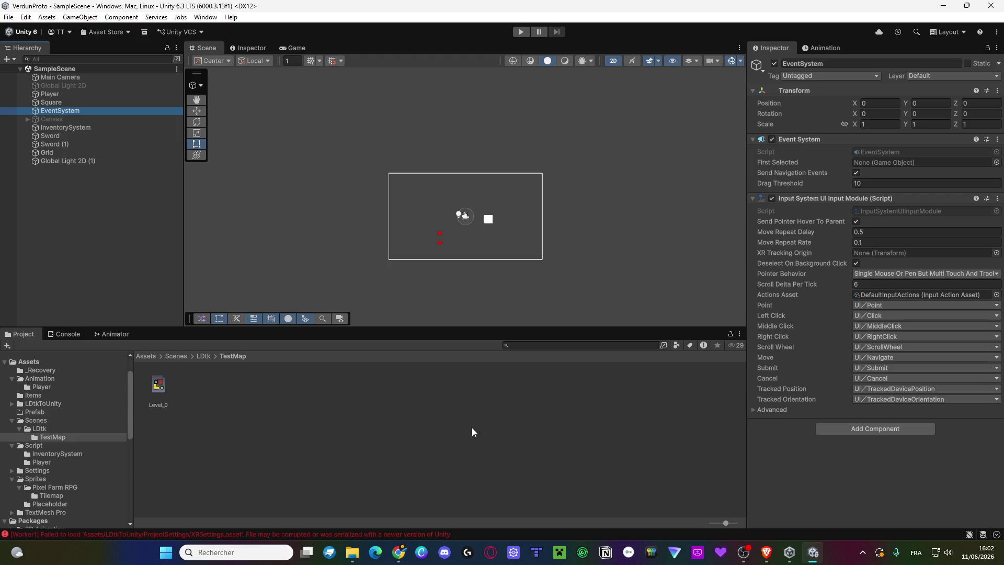
pyautogui.hotkey('alt', 'F4')
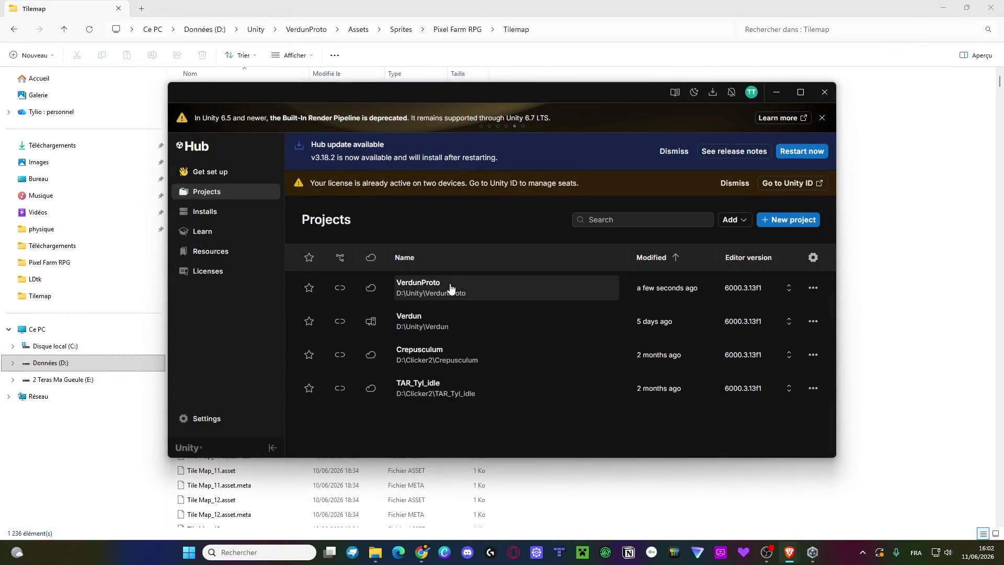
# Relaunch Unity Hub through a Windows search for 'unity' and reopen VerdunProto.
pyautogui.click(450, 288)
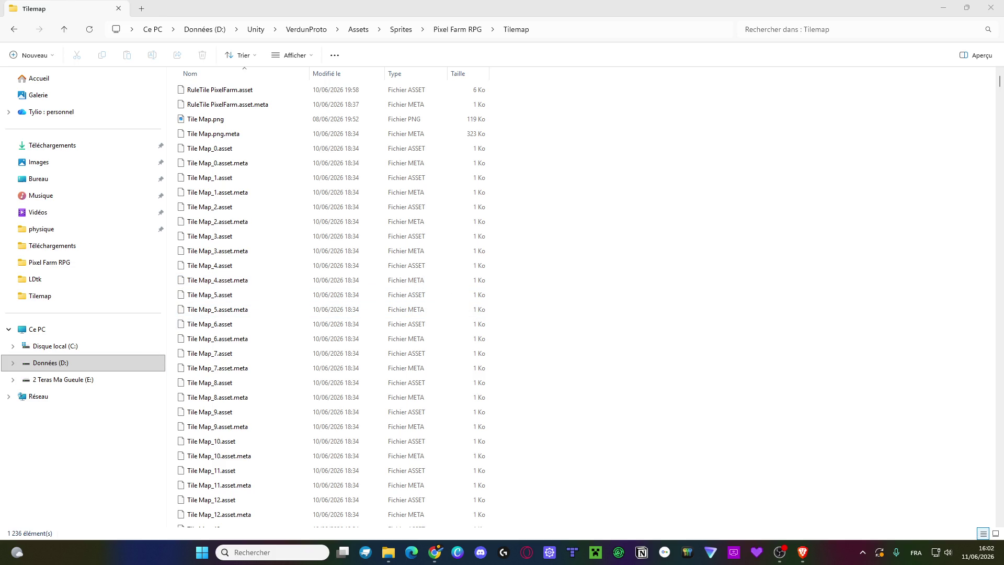
pyautogui.click(802, 552)
pyautogui.moveTo(790, 557)
pyautogui.press('super')
pyautogui.write('unity')
pyautogui.press('Return')
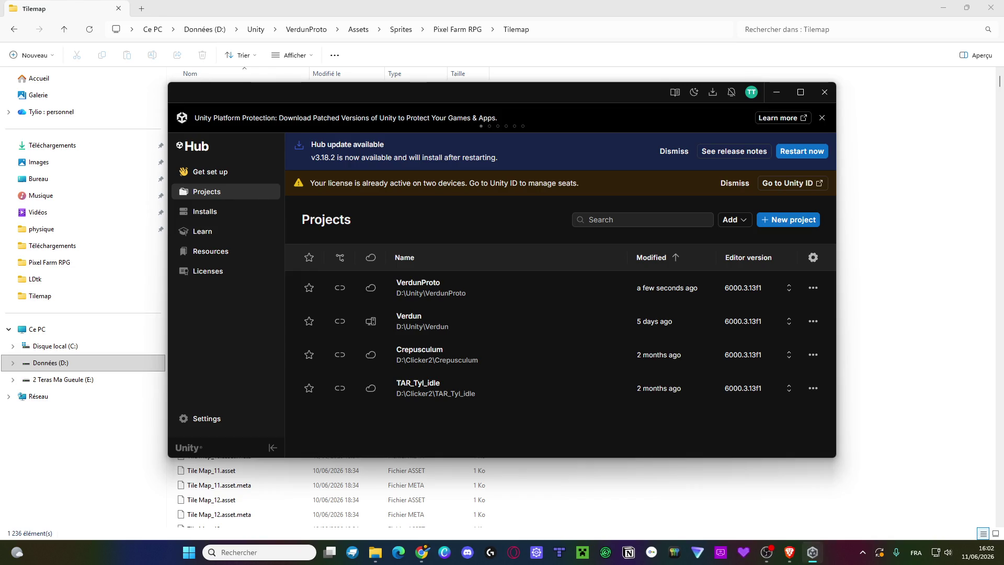
pyautogui.click(428, 290)
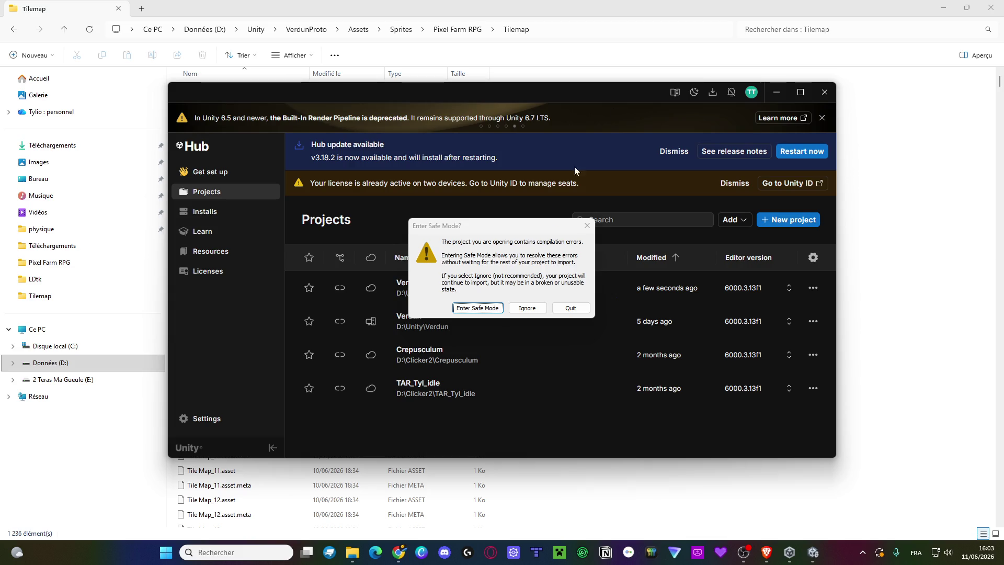
# Choose Ignore on the Safe Mode prompt to open VerdunProto despite compilation errors.
pyautogui.click(524, 308)
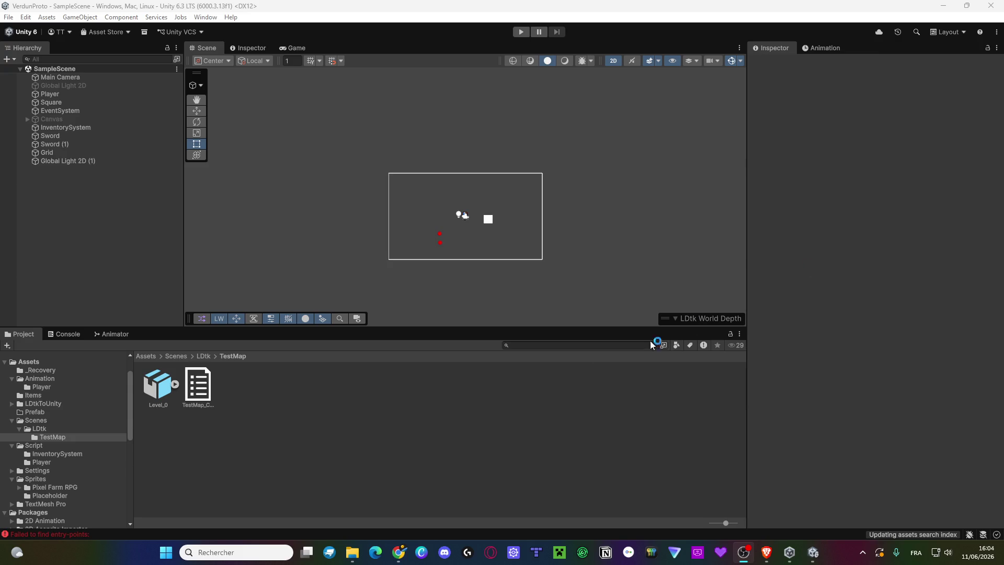
# Drag Level_0 into the Hierarchy and frame the level in the Scene view.
pyautogui.click(154, 396)
pyautogui.click(176, 385)
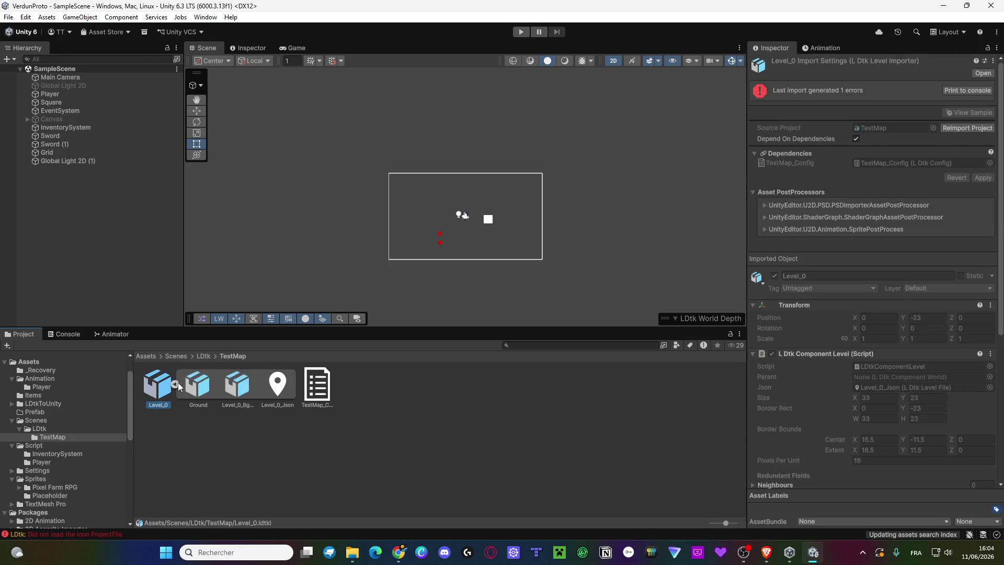
pyautogui.moveTo(153, 385); pyautogui.dragTo(129, 262)
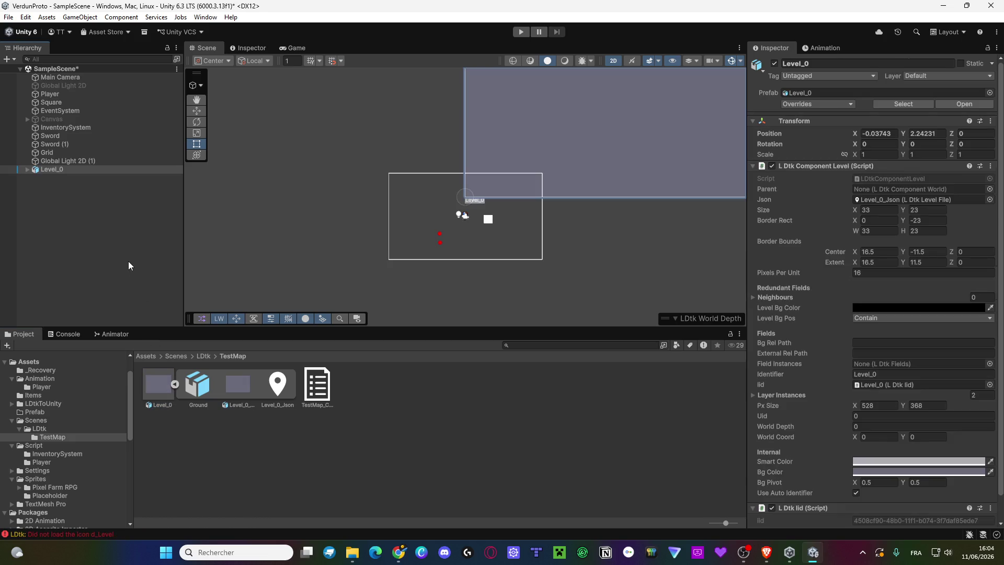
pyautogui.scroll(-4, 557, 193)
pyautogui.moveTo(508, 224); pyautogui.dragTo(444, 224)
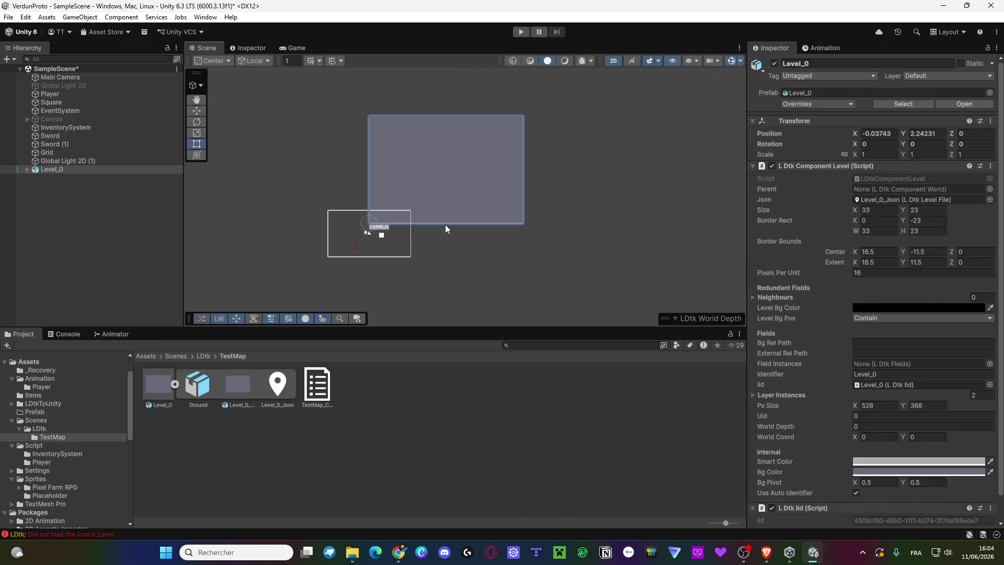
# Read the LDtk errors in the Console, then select TestMap to view its import settings.
pyautogui.click(202, 358)
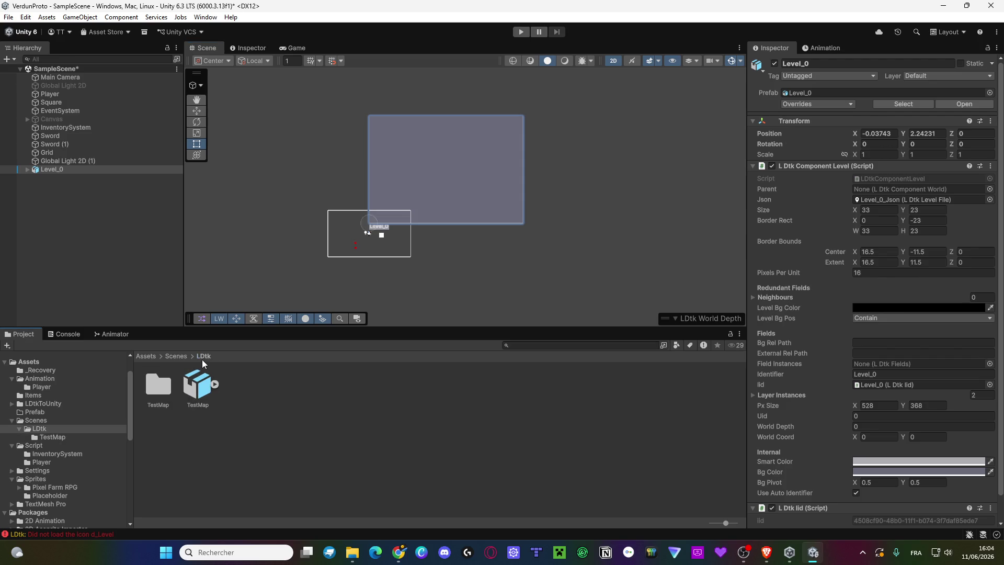
pyautogui.click(70, 335)
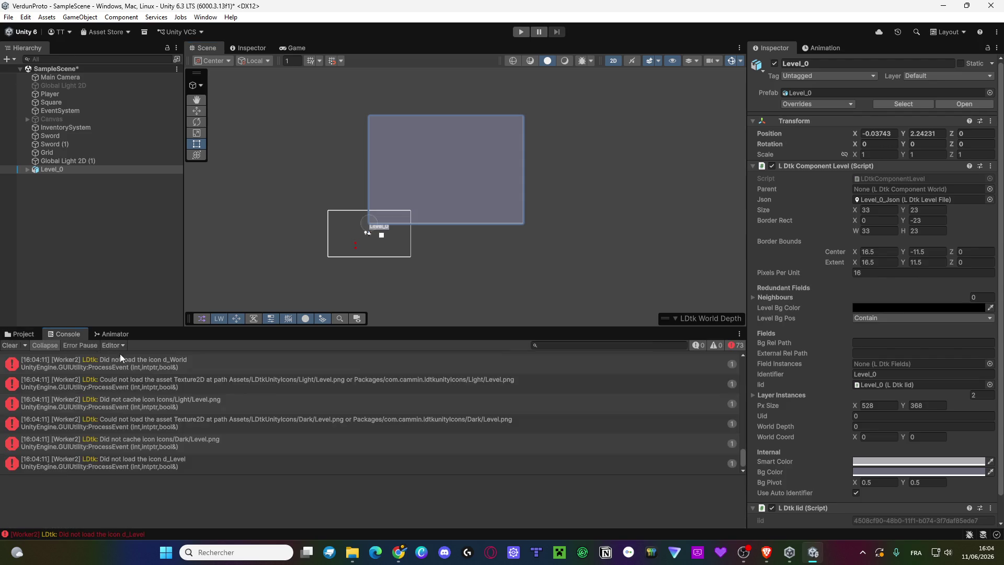
pyautogui.click(143, 364)
pyautogui.scroll(-1, 892, 271)
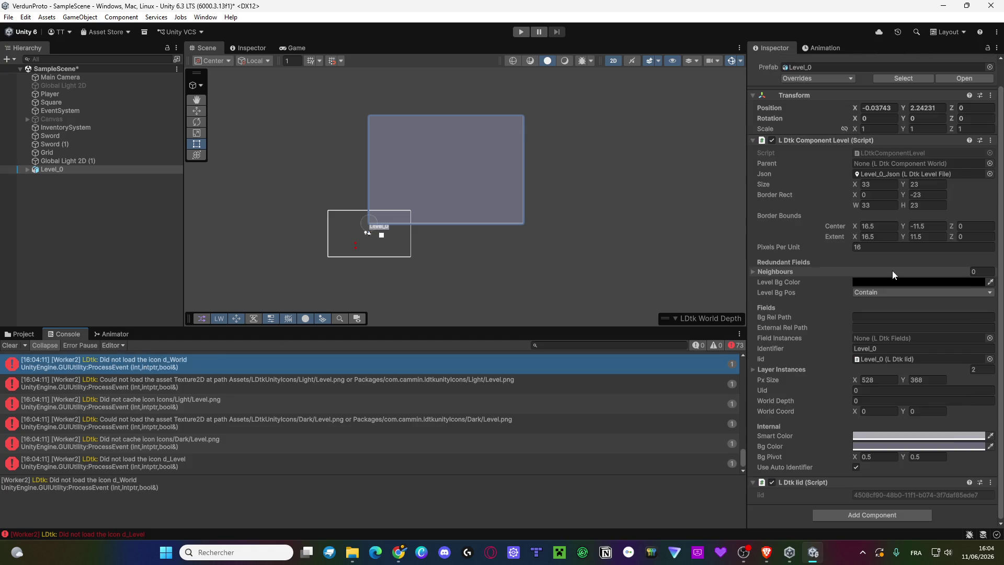
pyautogui.scroll(1, 892, 271)
pyautogui.scroll(-1, 813, 263)
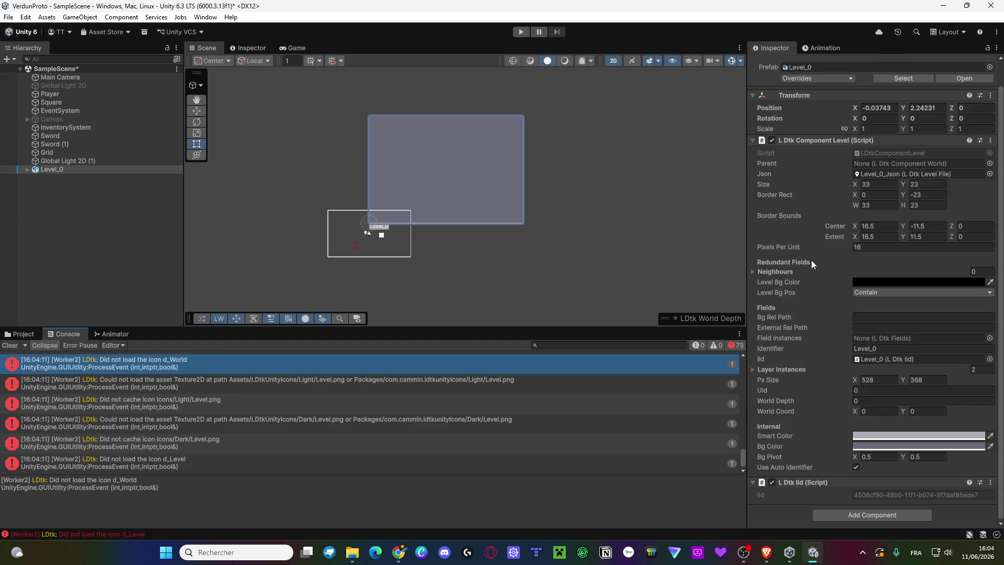
pyautogui.click(22, 334)
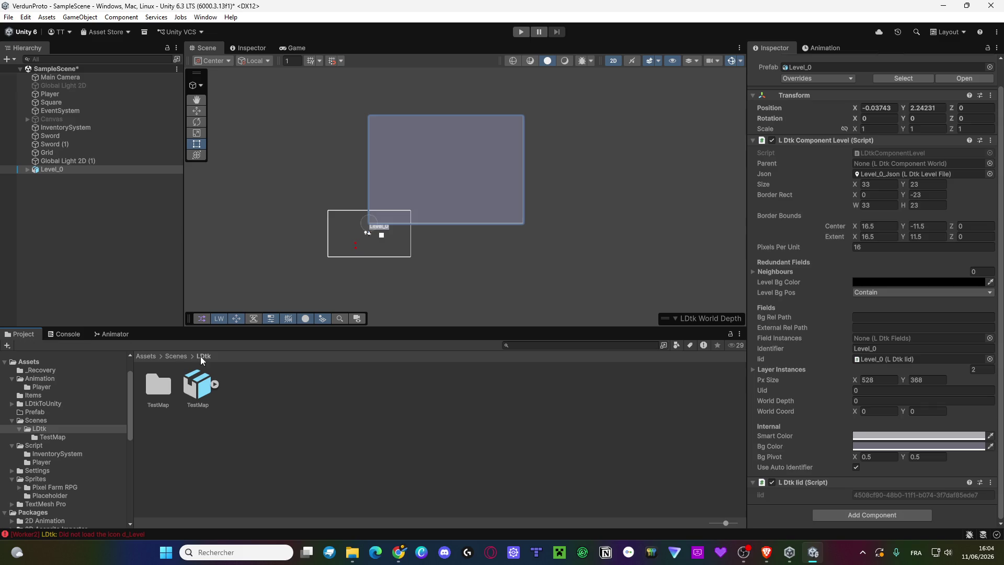
pyautogui.click(192, 386)
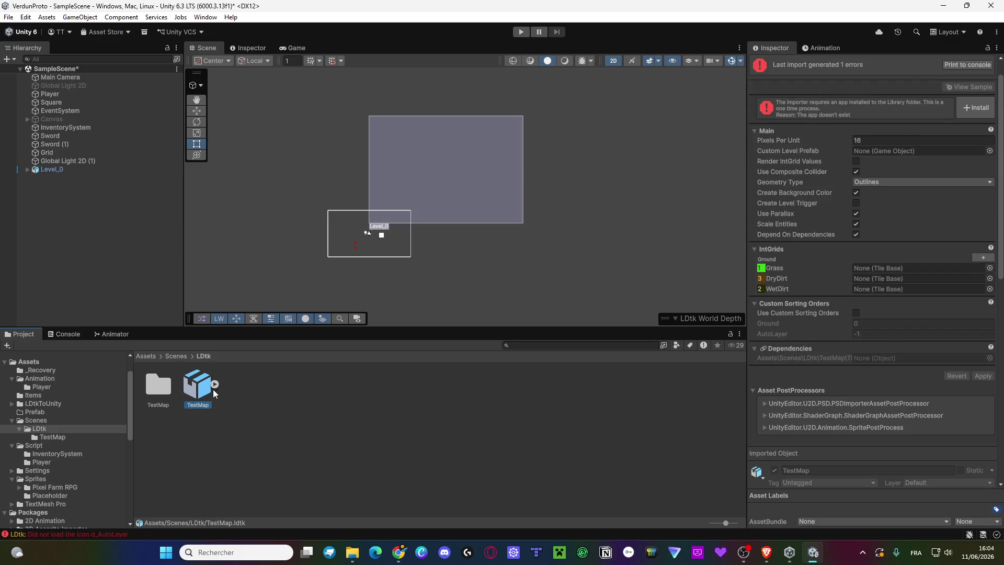
pyautogui.click(967, 110)
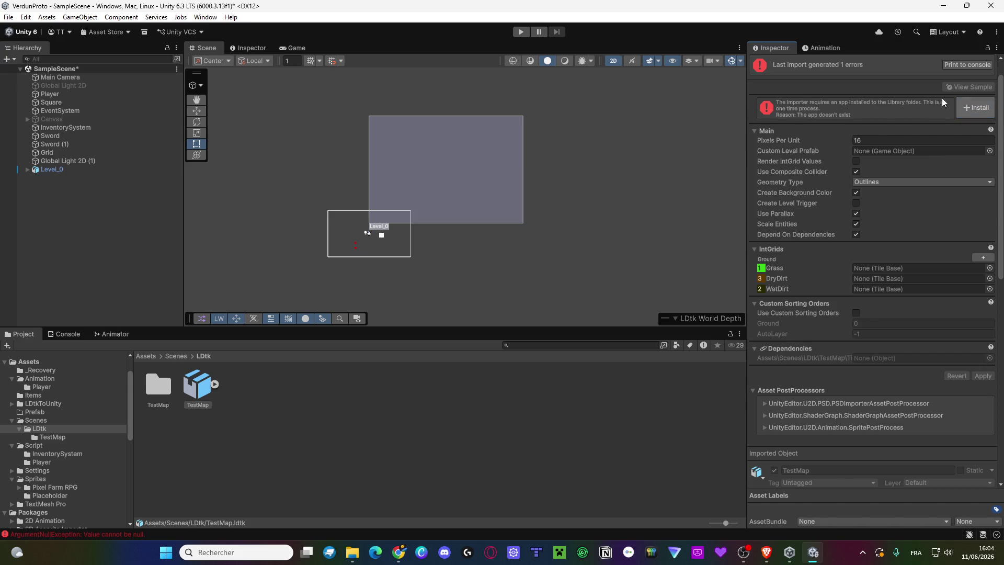
pyautogui.scroll(1, 867, 116)
pyautogui.click(960, 91)
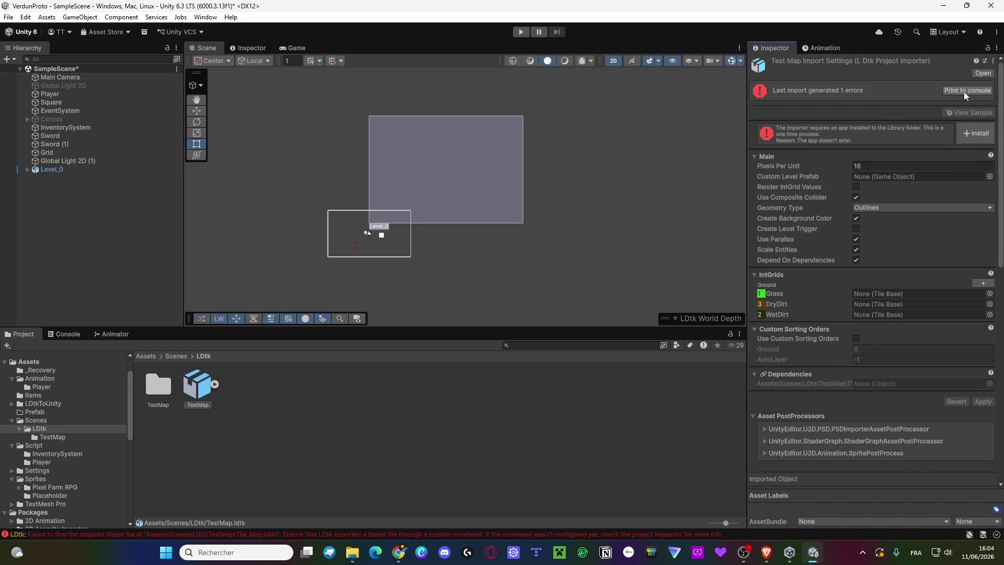
pyautogui.scroll(-1, 889, 187)
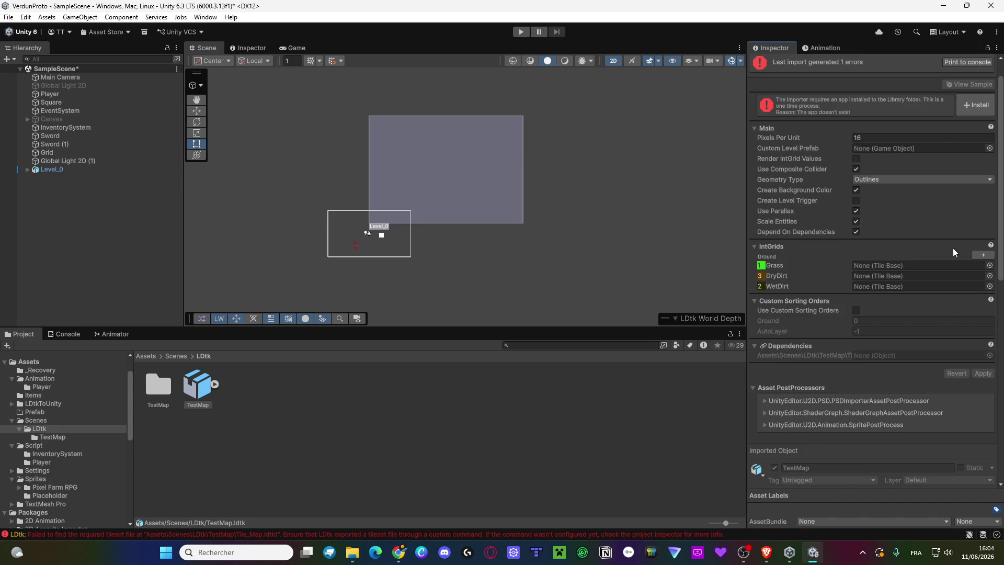
pyautogui.scroll(-4, 846, 262)
pyautogui.scroll(5, 846, 265)
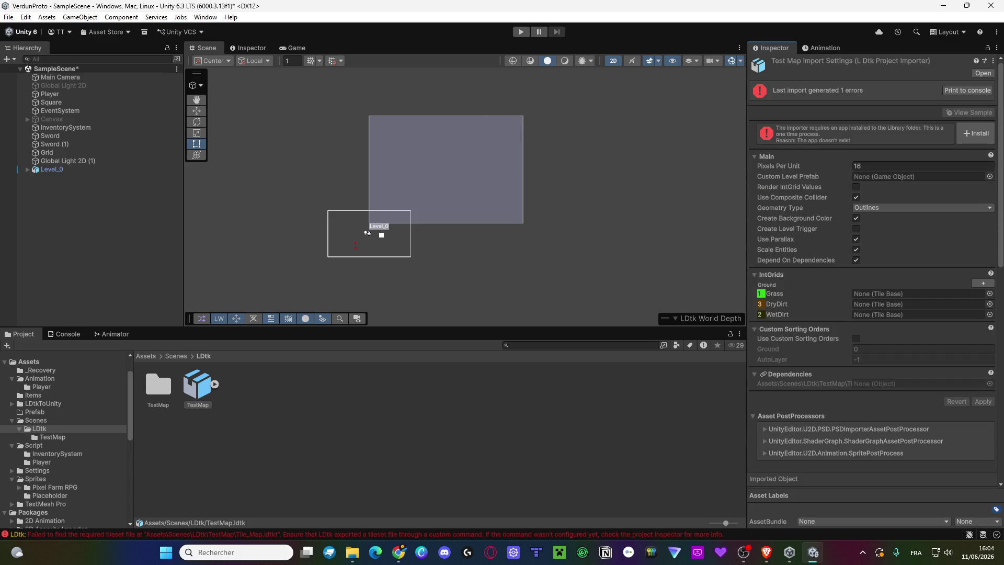
pyautogui.click(982, 137)
pyautogui.doubleClick(150, 392)
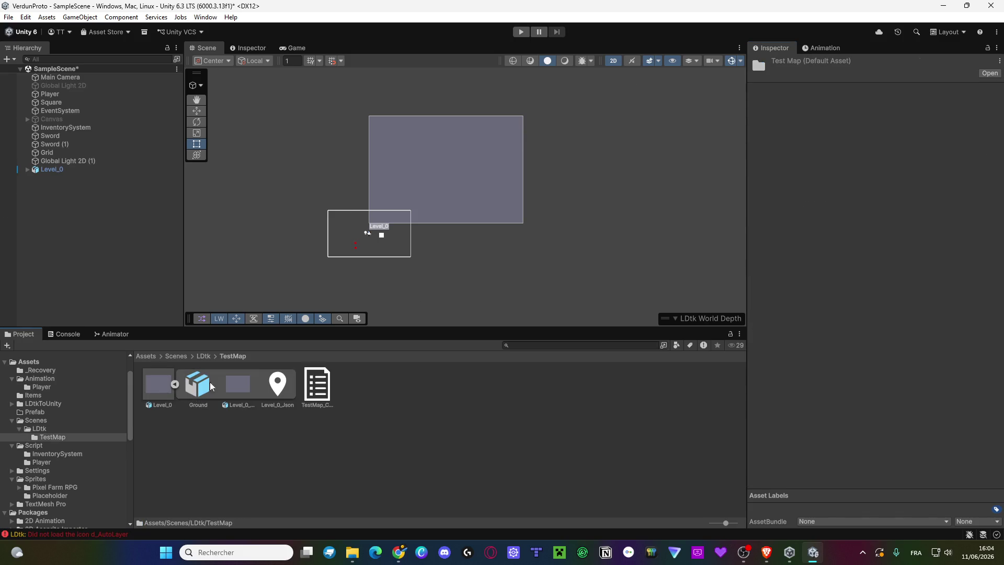
pyautogui.click(195, 384)
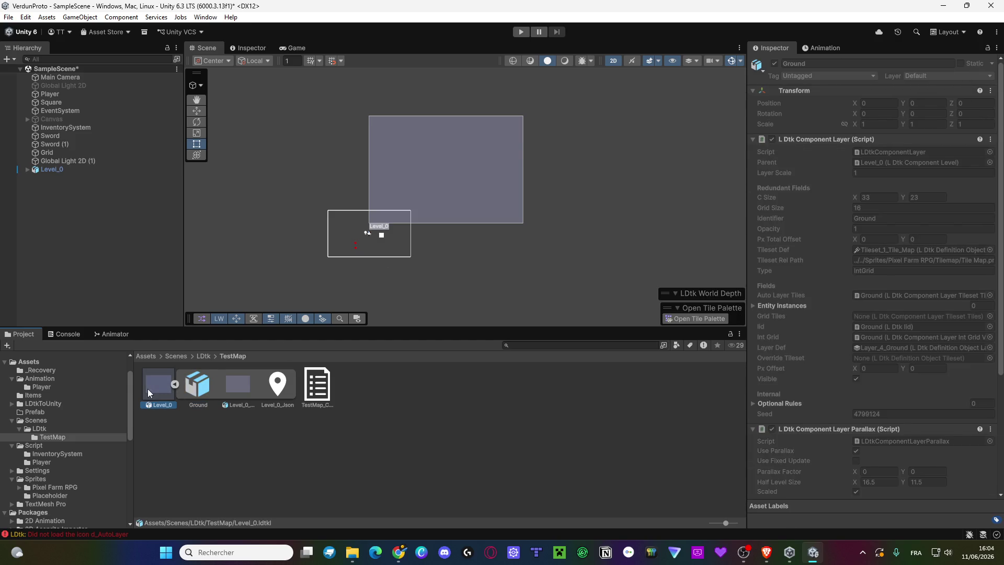
pyautogui.click(152, 387)
pyautogui.click(174, 384)
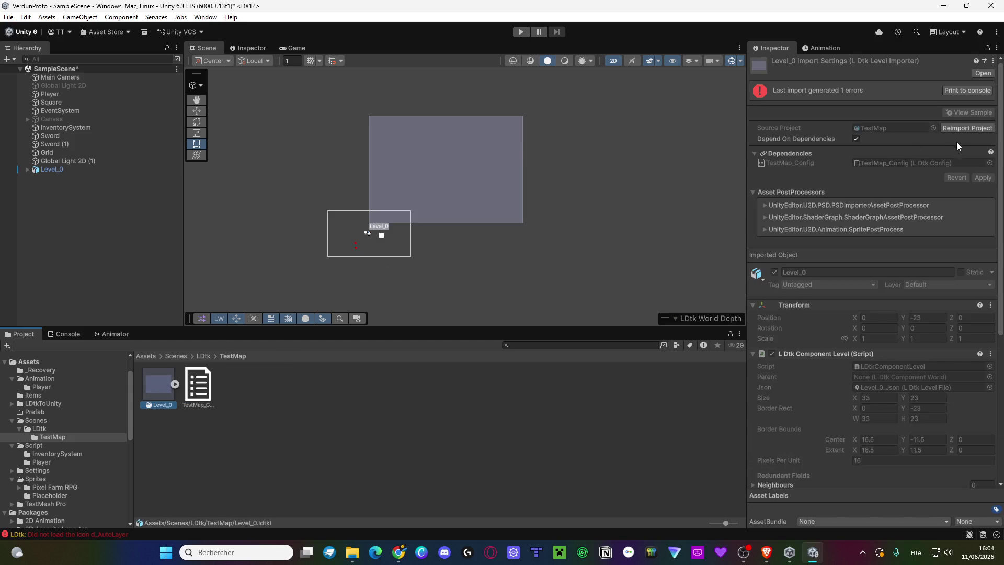
pyautogui.scroll(-3, 965, 130)
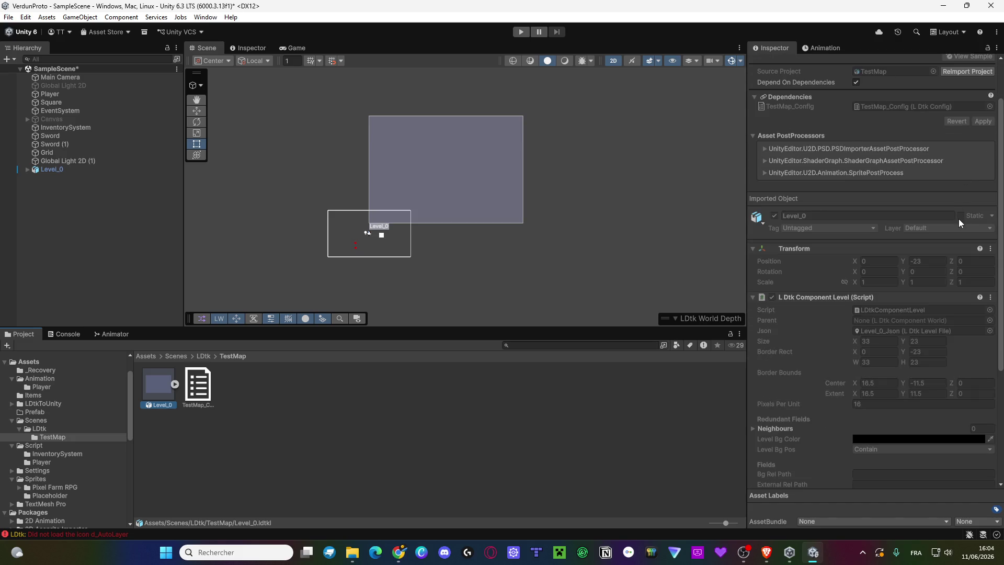
pyautogui.scroll(-5, 959, 218)
pyautogui.scroll(-1, 958, 219)
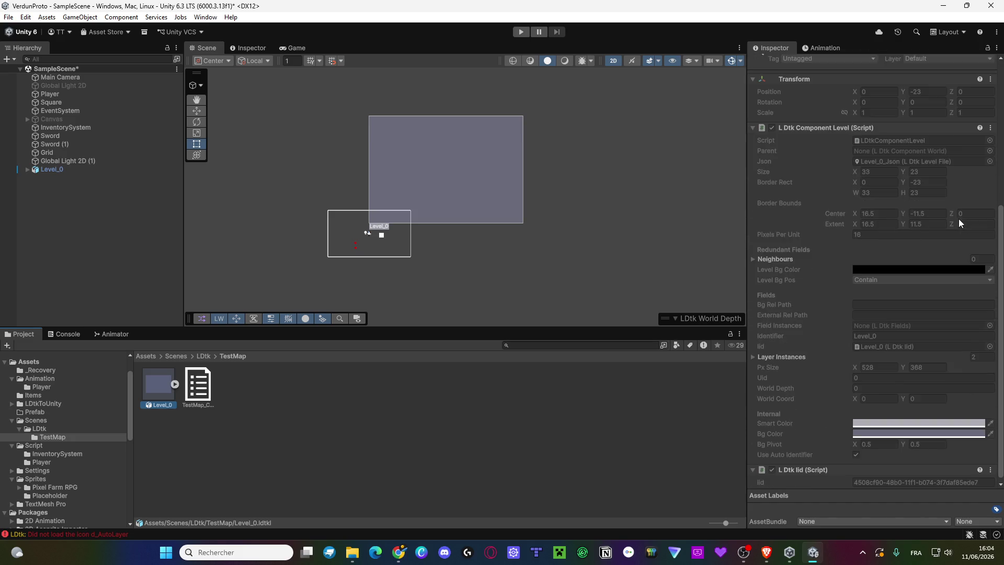
pyautogui.scroll(8, 943, 228)
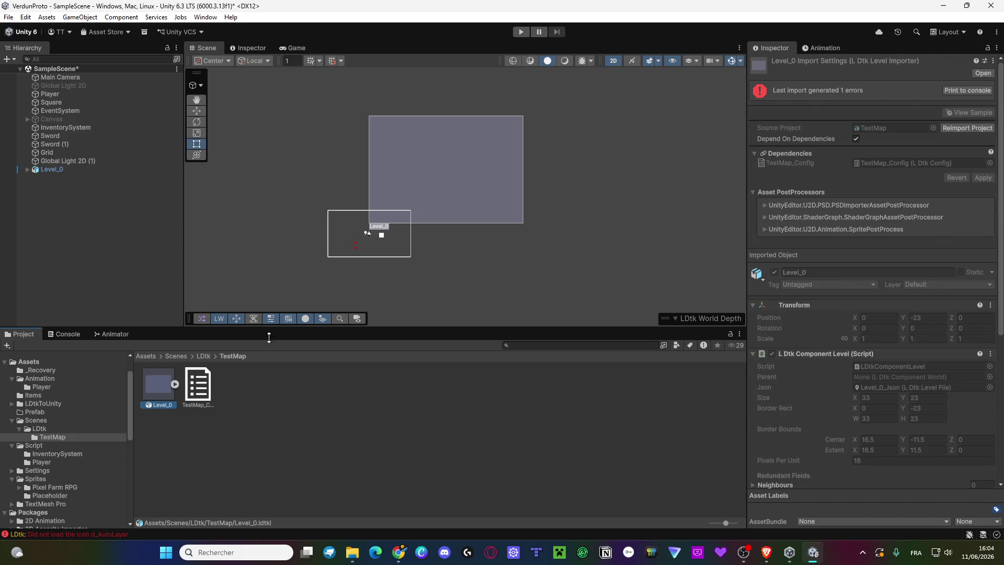
pyautogui.click(204, 356)
pyautogui.click(198, 387)
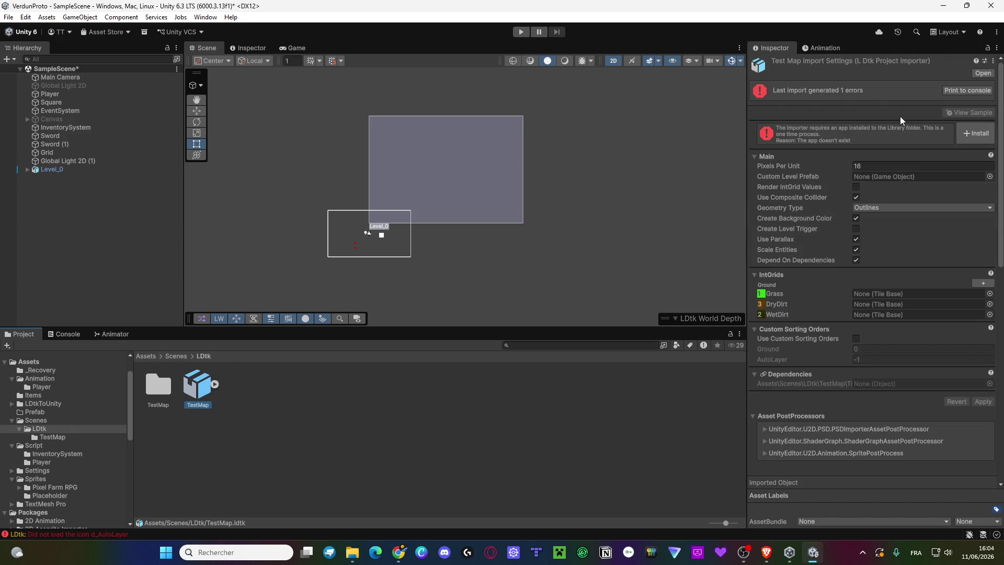
pyautogui.click(979, 132)
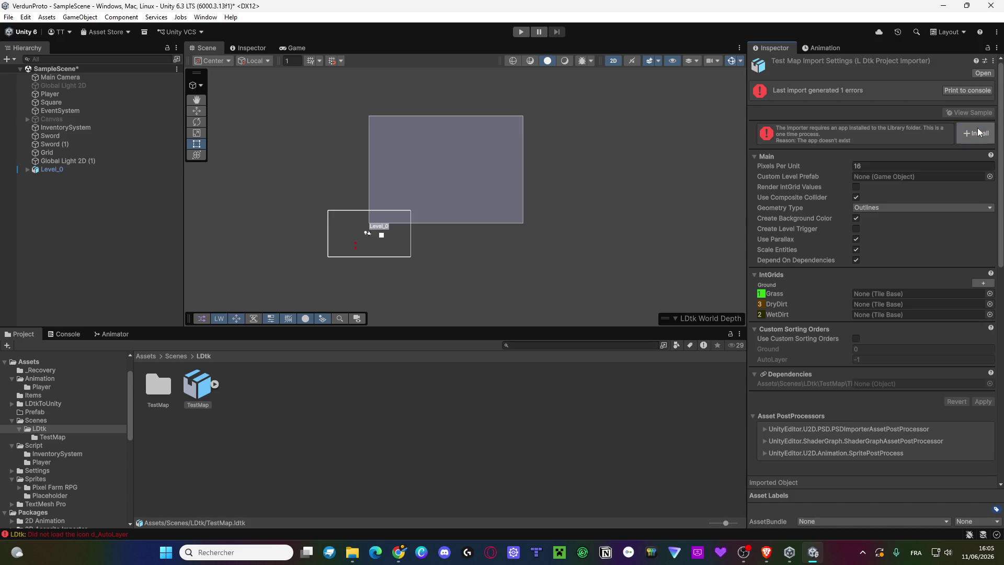
# Open the Window menu and show its 2D and Layouts submenus.
pyautogui.click(214, 18)
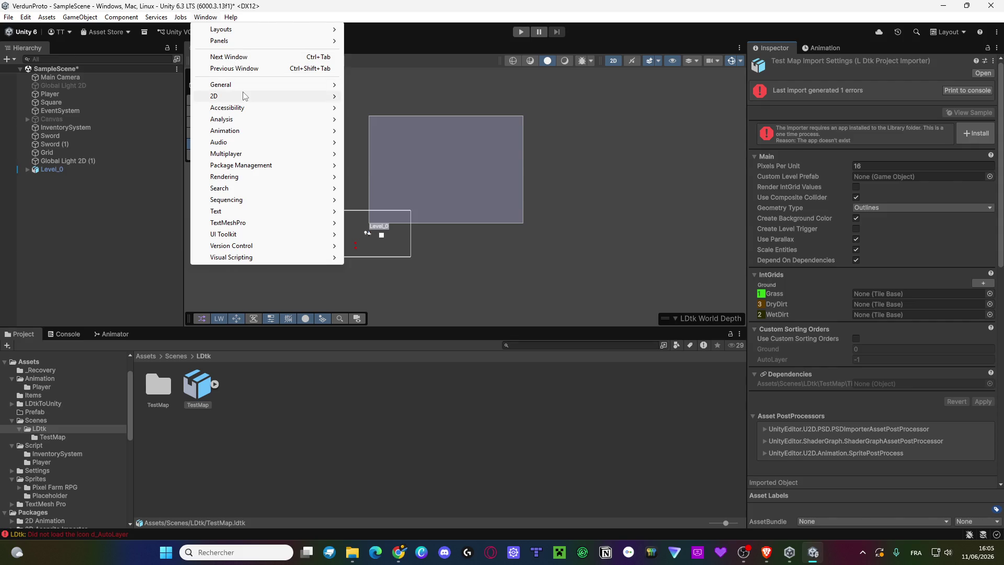
pyautogui.moveTo(244, 96)
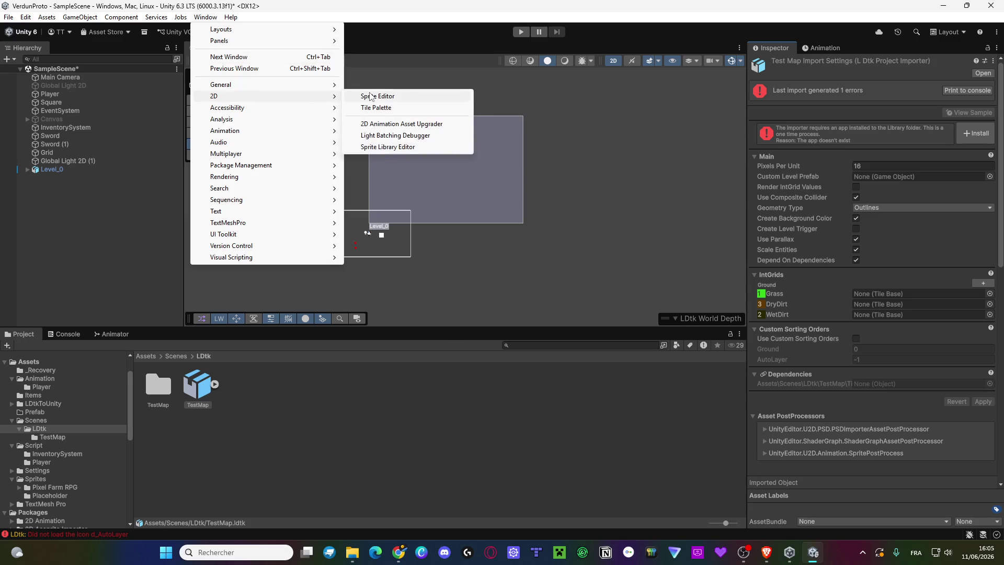
pyautogui.moveTo(268, 33)
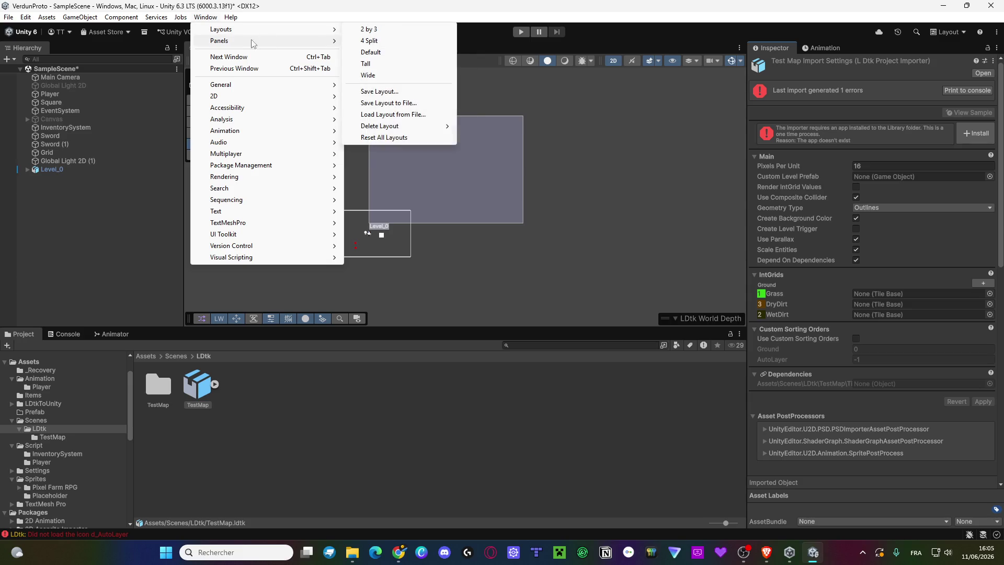
pyautogui.moveTo(282, 96)
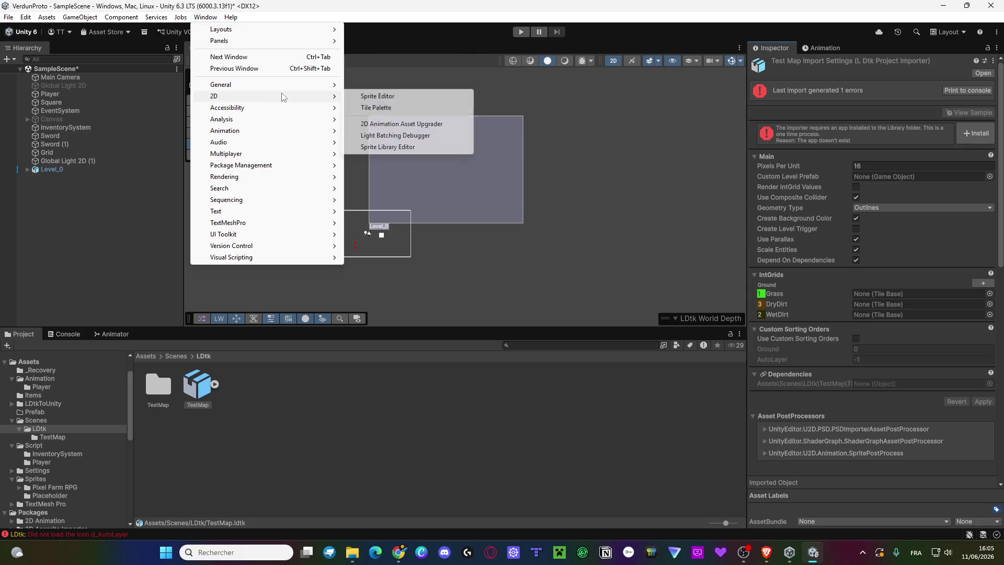
pyautogui.click(390, 108)
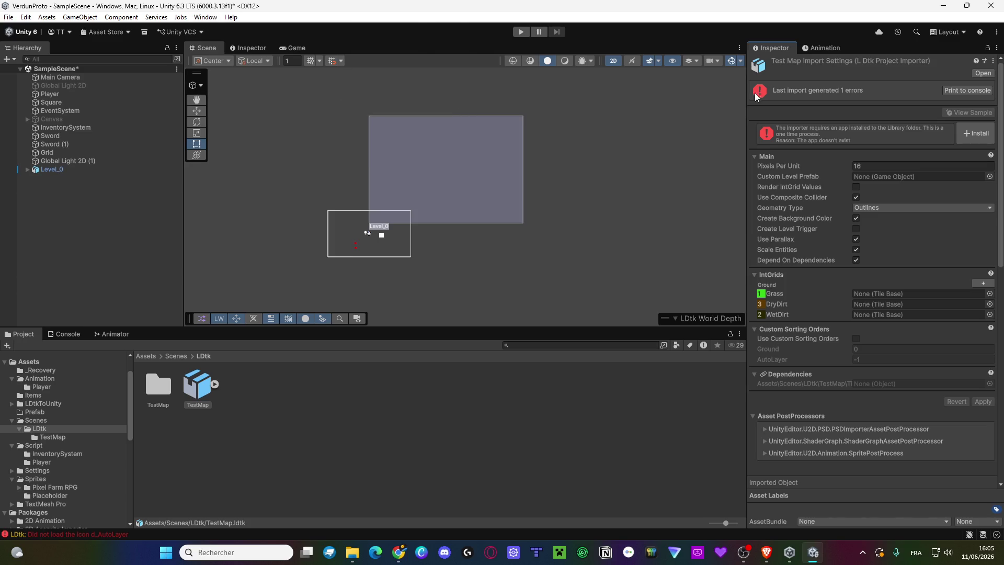
pyautogui.scroll(4, 434, 200)
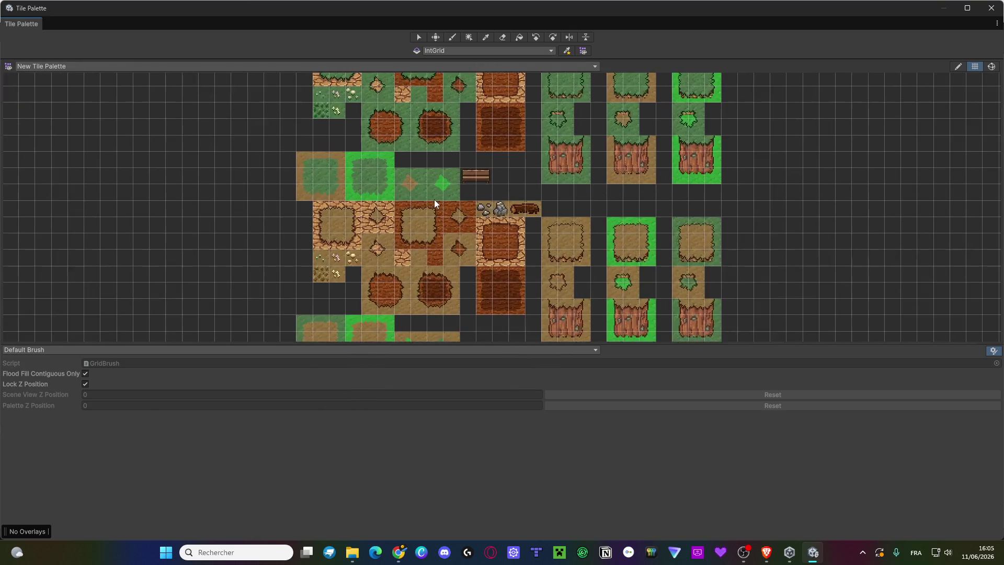
pyautogui.scroll(-3, 359, 208)
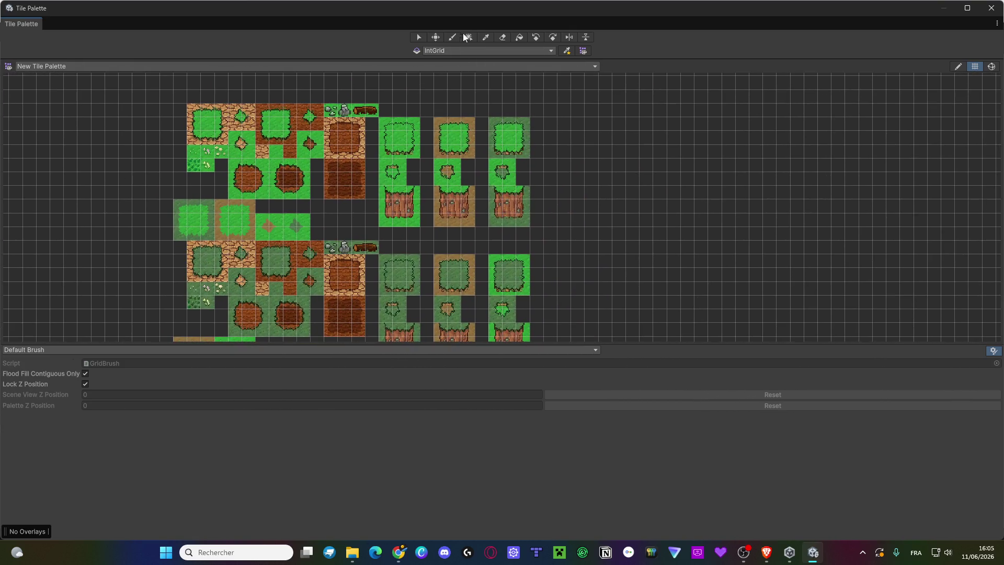
pyautogui.click(450, 51)
pyautogui.click(318, 150)
pyautogui.scroll(3, 497, 168)
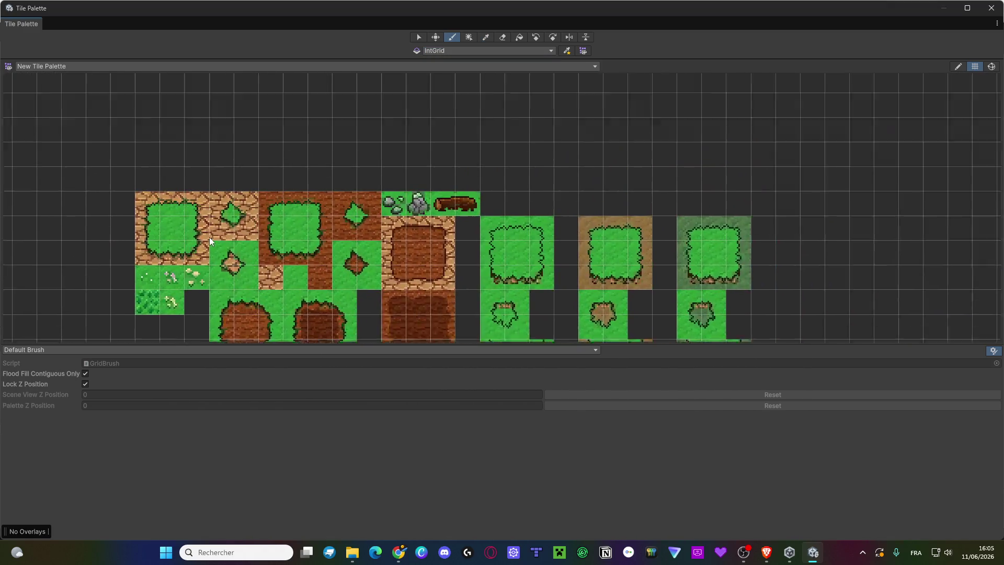
pyautogui.click(991, 8)
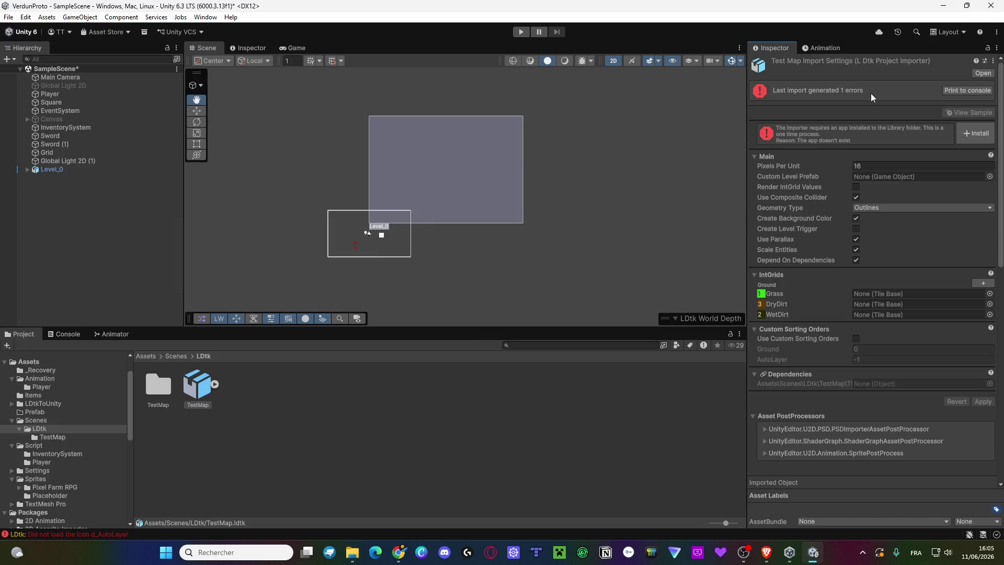
# Delete the Level_0 object from the Hierarchy and select the TestMap asset.
pyautogui.click(74, 168)
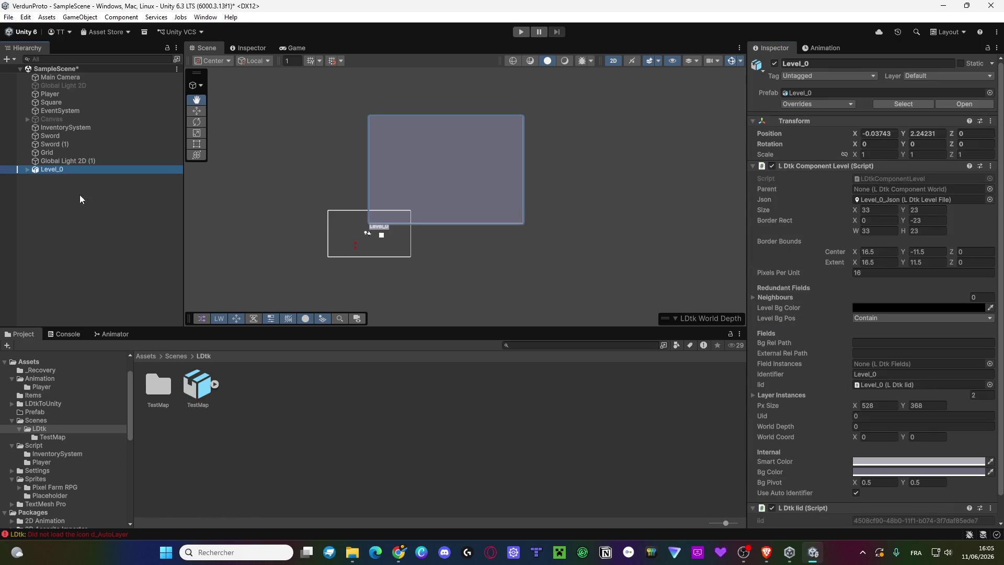
pyautogui.click(161, 356)
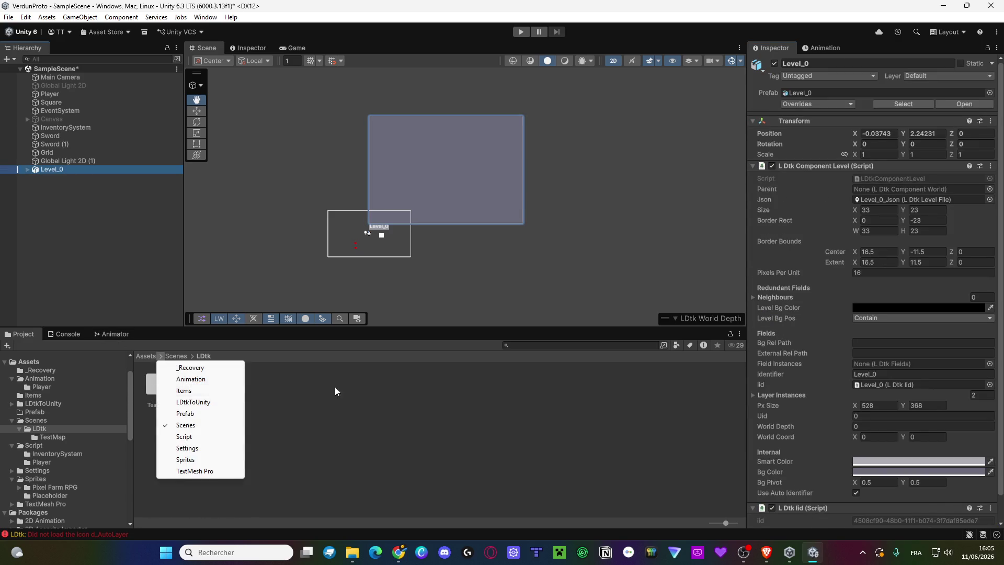
pyautogui.click(310, 391)
pyautogui.click(76, 170)
pyautogui.press('Delete')
pyautogui.click(197, 387)
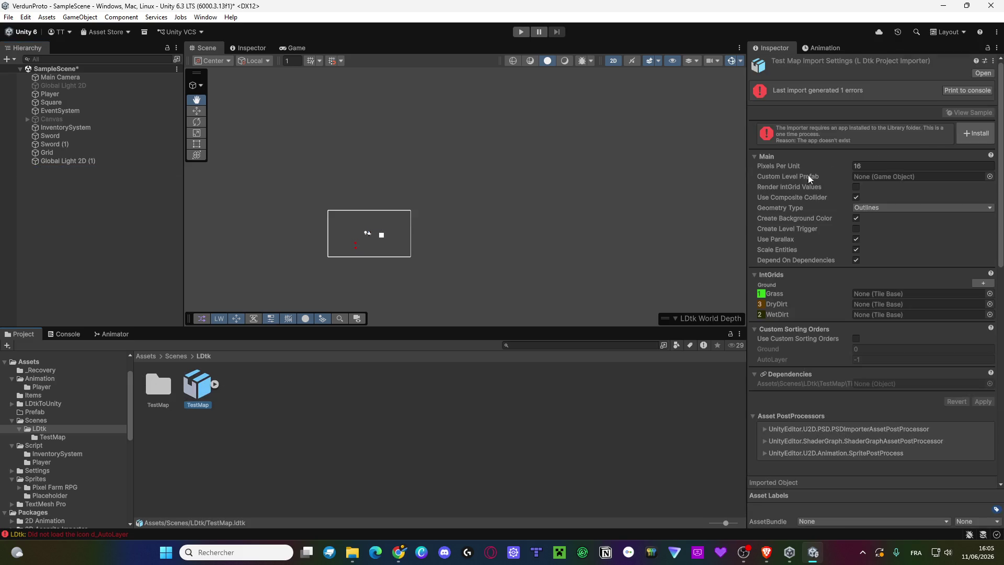
pyautogui.click(970, 140)
# Open TestMap in LDtk and close it, then install the importer's required app, answering both save prompts.
pyautogui.click(983, 74)
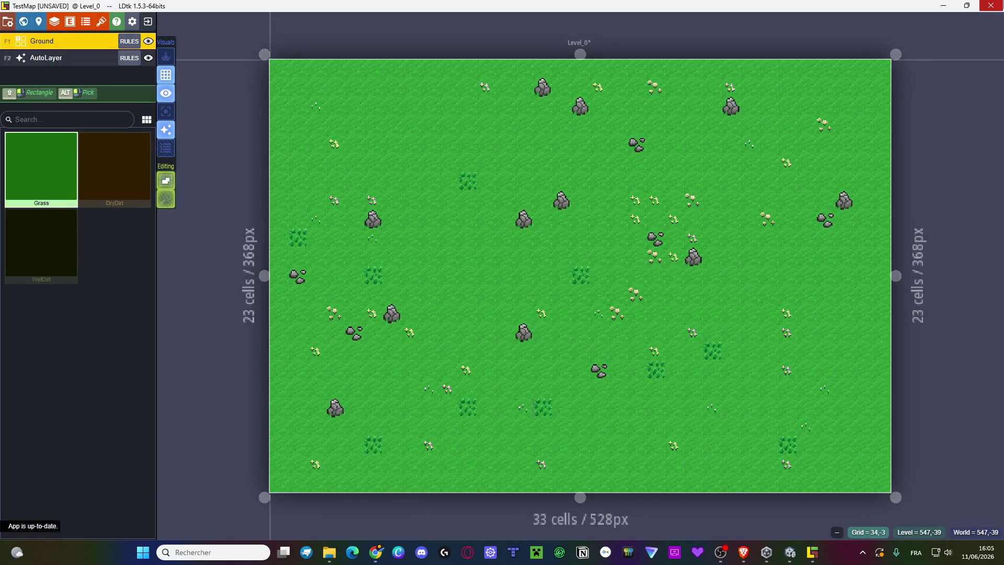
pyautogui.click(991, 6)
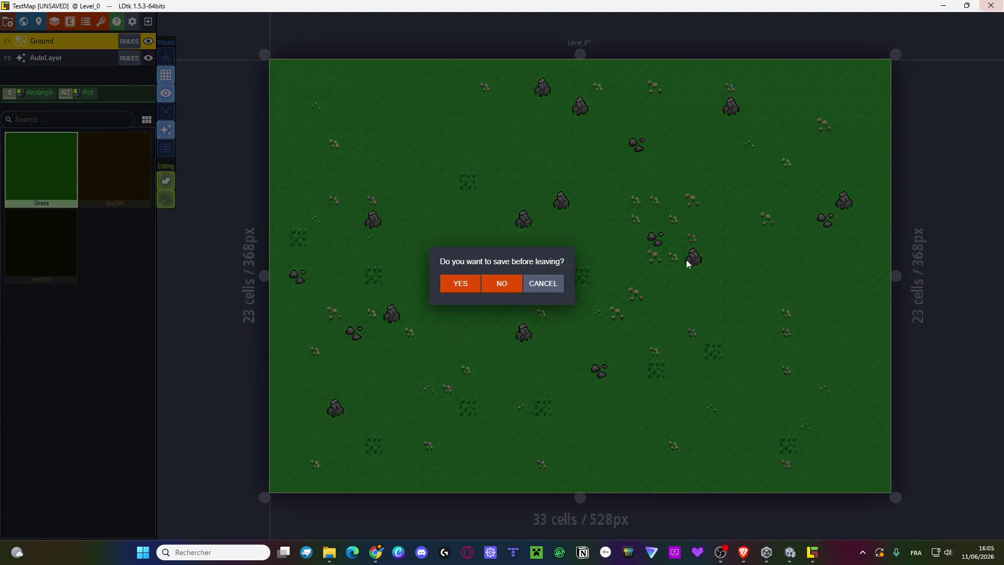
pyautogui.click(497, 285)
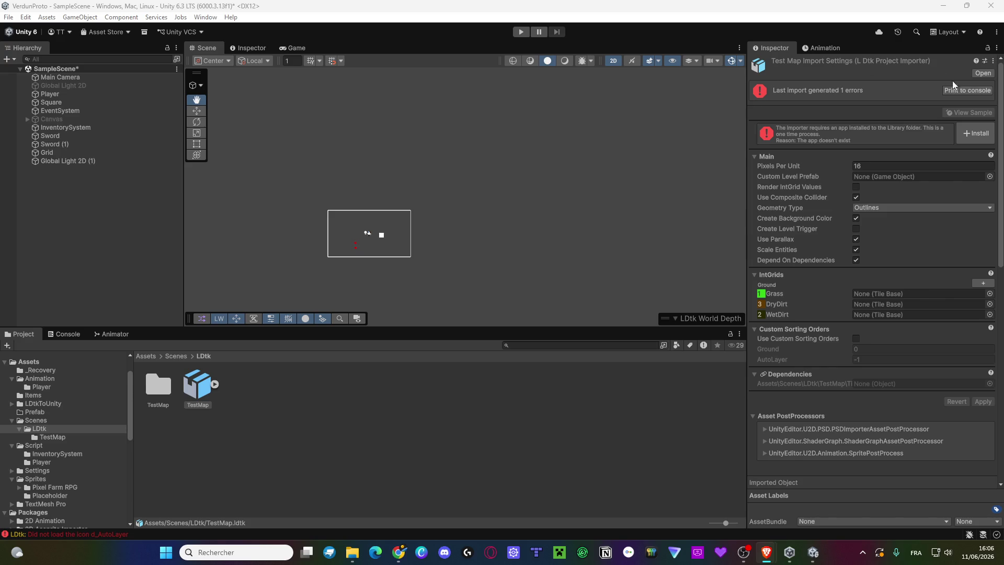
pyautogui.click(974, 134)
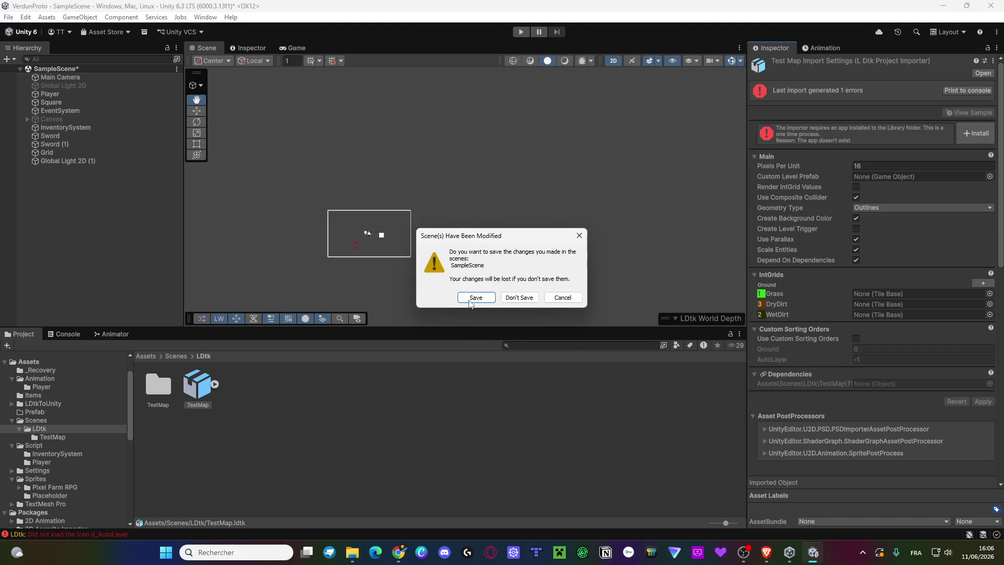
pyautogui.click(502, 298)
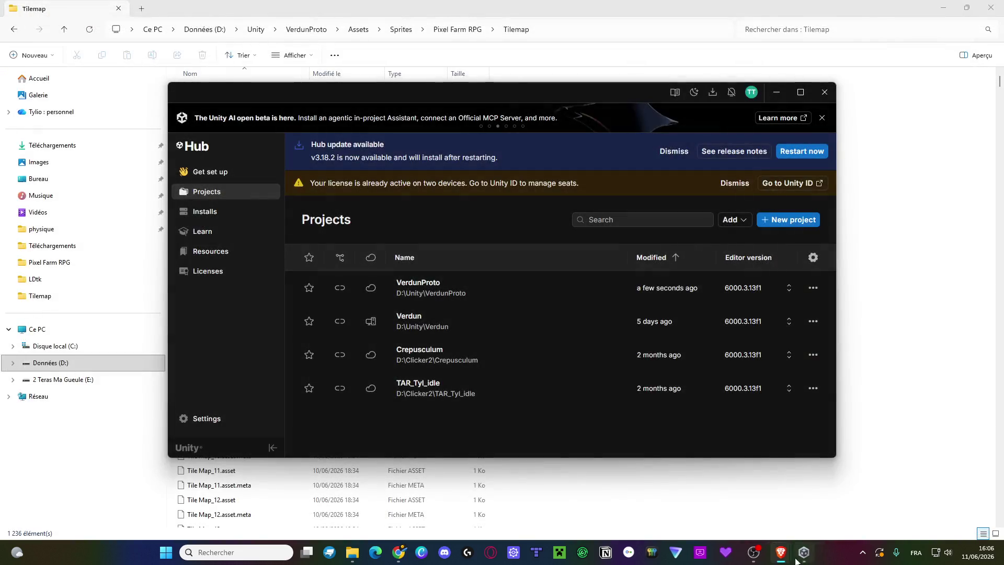
# Show the desktop and launch Unity Hub from the Windows search.
pyautogui.click(431, 293)
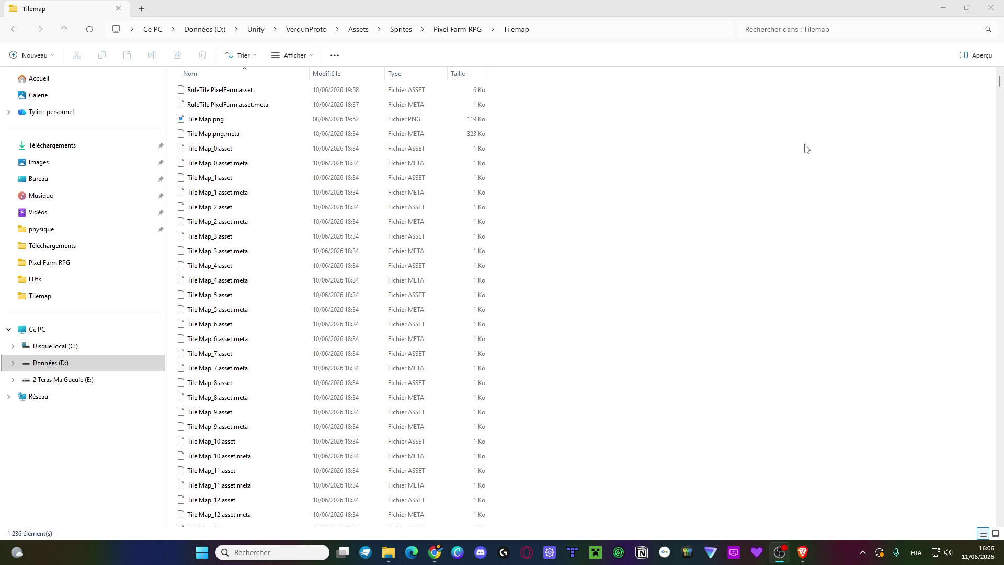
pyautogui.press('super+d')
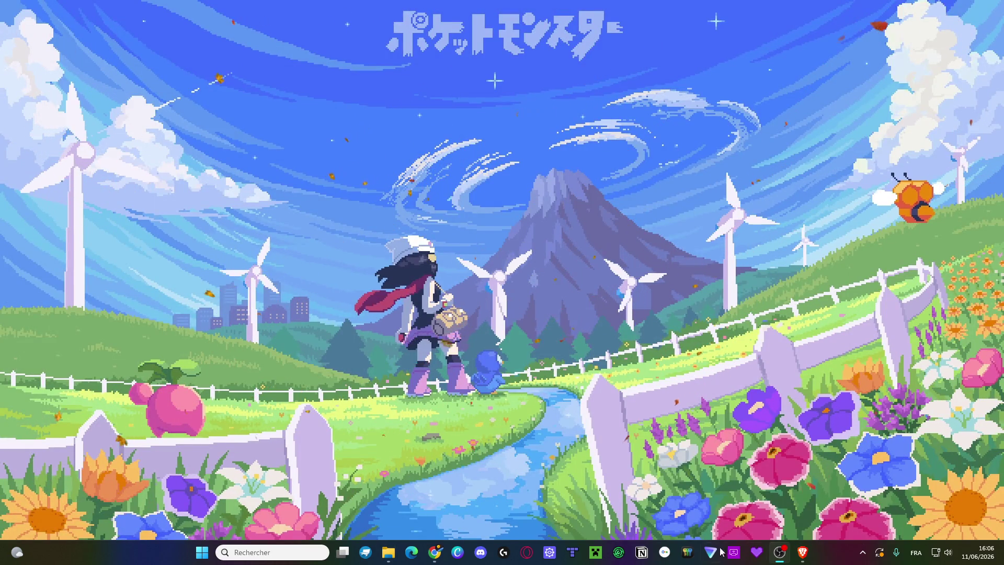
pyautogui.press('super')
pyautogui.write('unity')
pyautogui.press('Return')
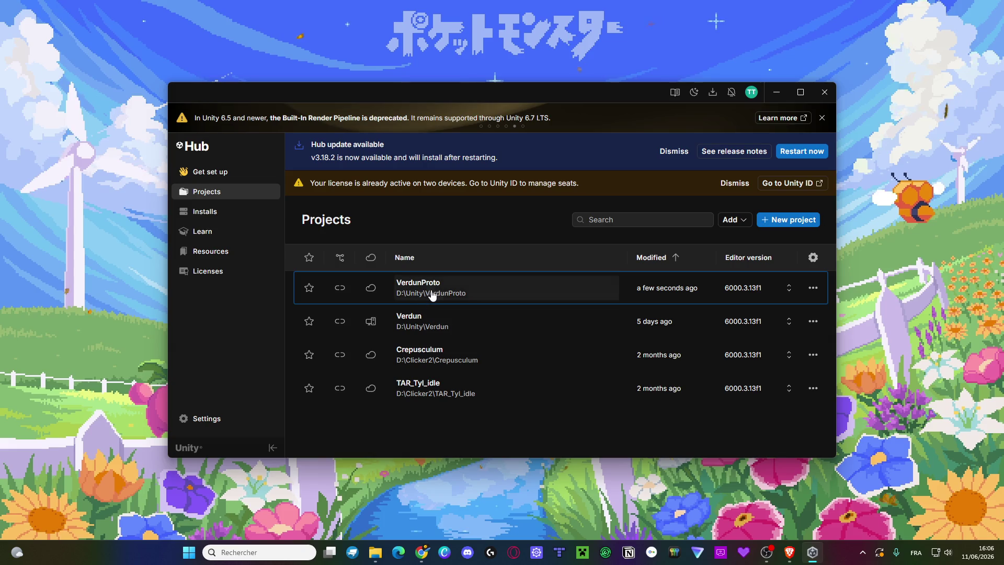
# Open VerdunProto, ignoring Safe Mode, and select the TestMap map asset.
pyautogui.click(432, 295)
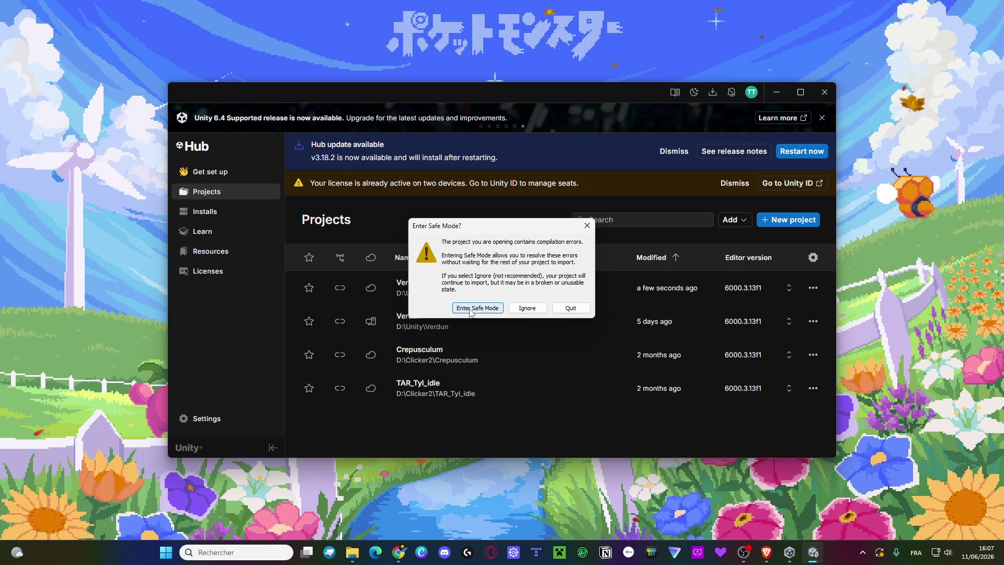
pyautogui.click(527, 308)
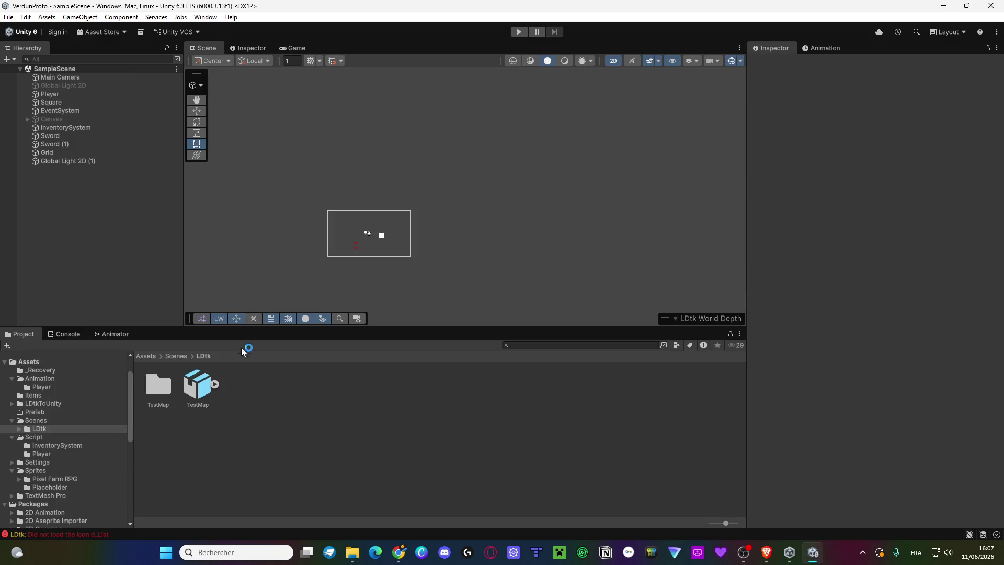
pyautogui.click(194, 385)
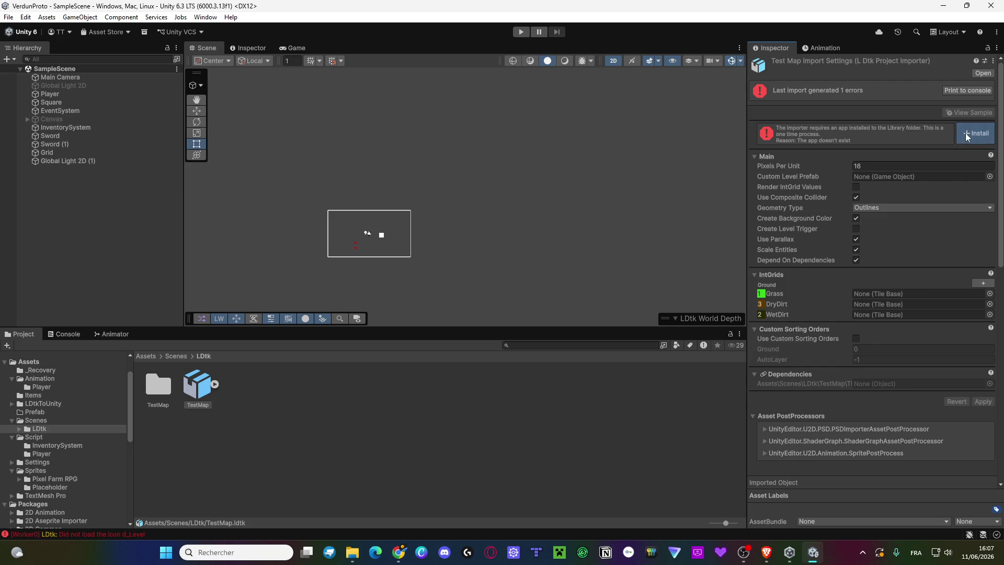
# Delete the LDtk folder holding the TestMap import from Assets/Scenes.
pyautogui.click(176, 356)
pyautogui.click(204, 392)
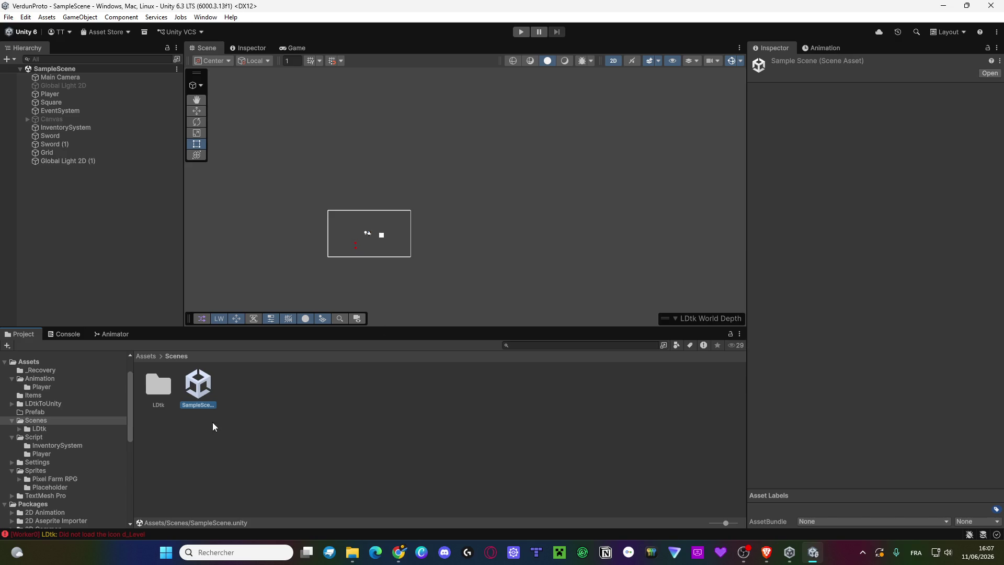
pyautogui.click(158, 388)
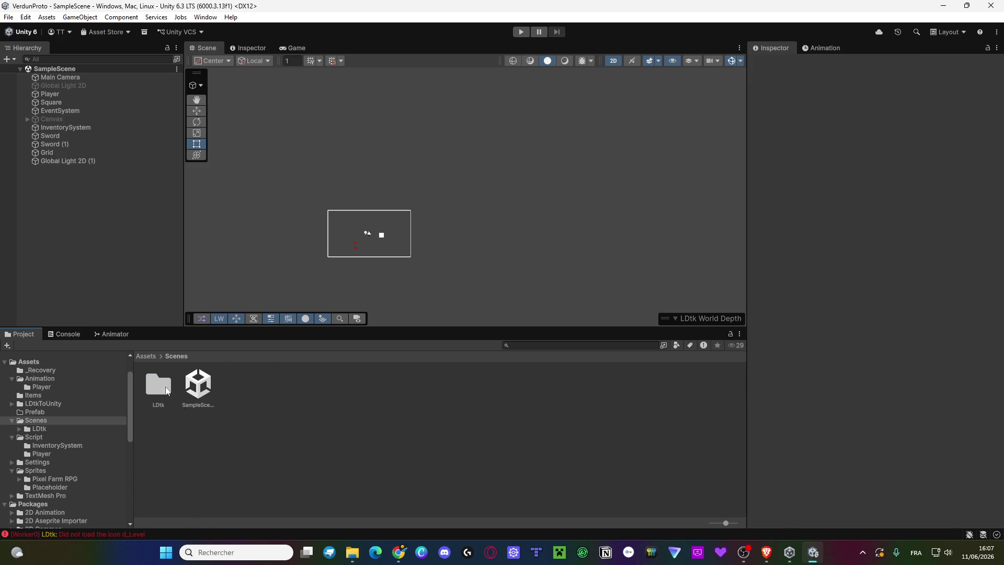
pyautogui.press('Delete')
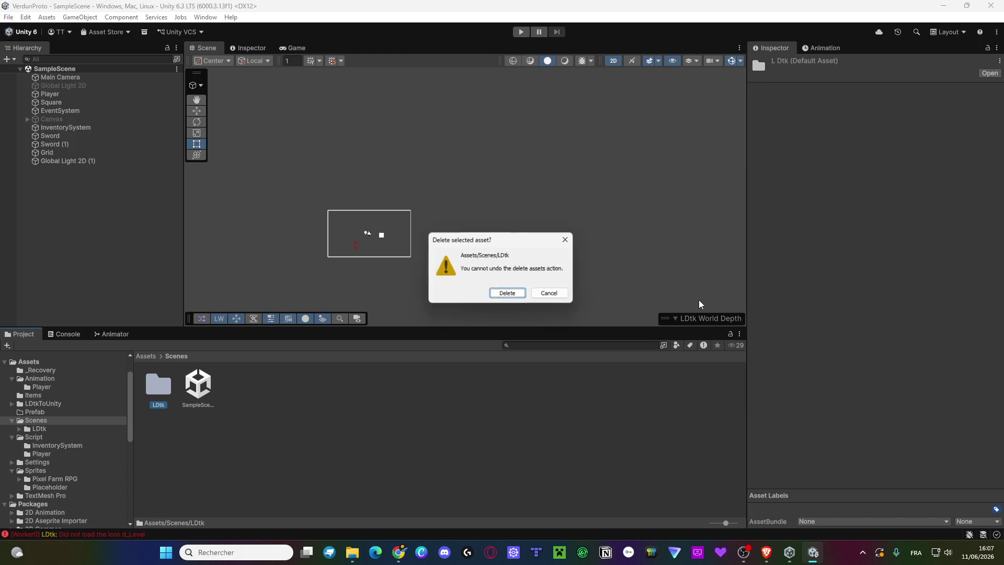
pyautogui.press('Return')
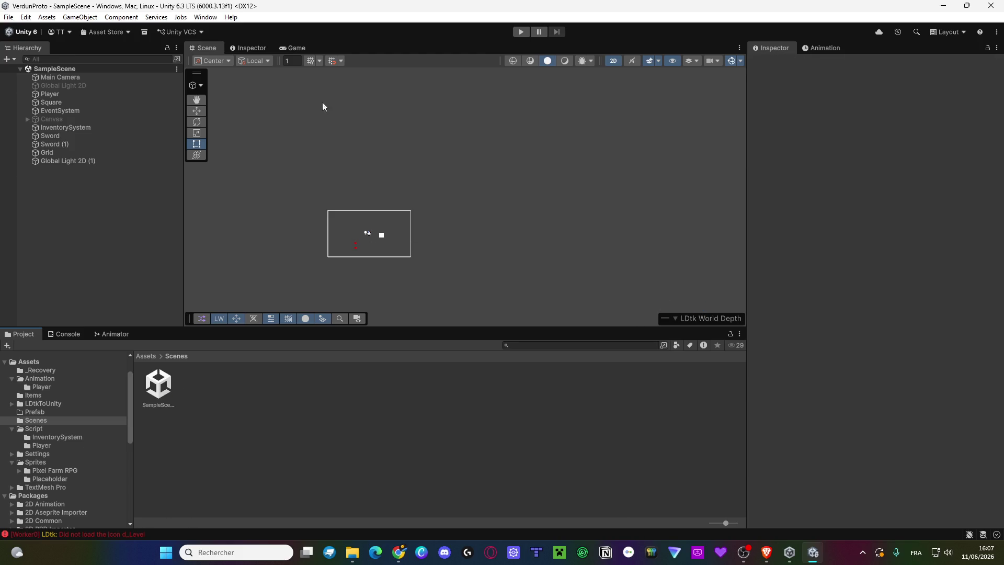
pyautogui.click(205, 17)
# Dock a widened Tile Palette beside the Inspector and open the Pixel Farm RPG sprites folder.
pyautogui.moveTo(238, 99)
pyautogui.click(390, 109)
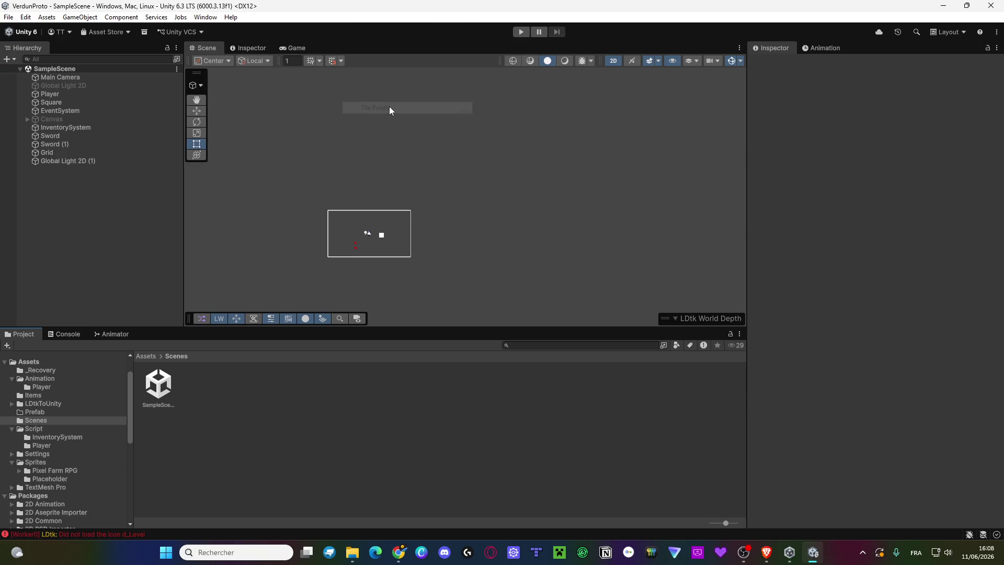
pyautogui.moveTo(24, 22)
pyautogui.mouseDown()
pyautogui.moveTo(808, 87)
pyautogui.moveTo(843, 142)
pyautogui.mouseUp()
pyautogui.click(967, 8)
pyautogui.moveTo(626, 224)
pyautogui.mouseDown()
pyautogui.moveTo(758, 214)
pyautogui.moveTo(826, 122)
pyautogui.moveTo(857, 48)
pyautogui.mouseUp()
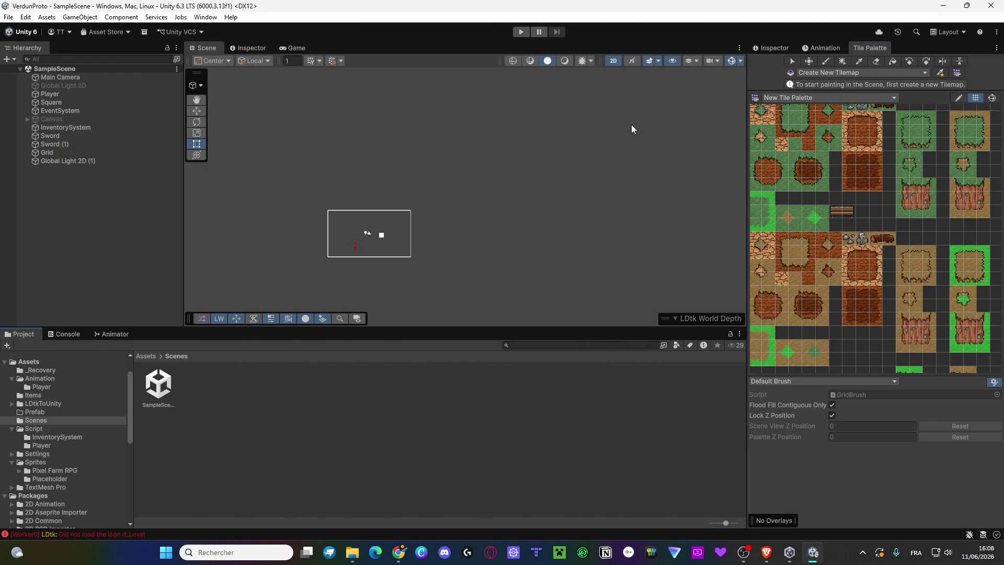
pyautogui.moveTo(748, 209); pyautogui.dragTo(645, 209)
pyautogui.click(54, 470)
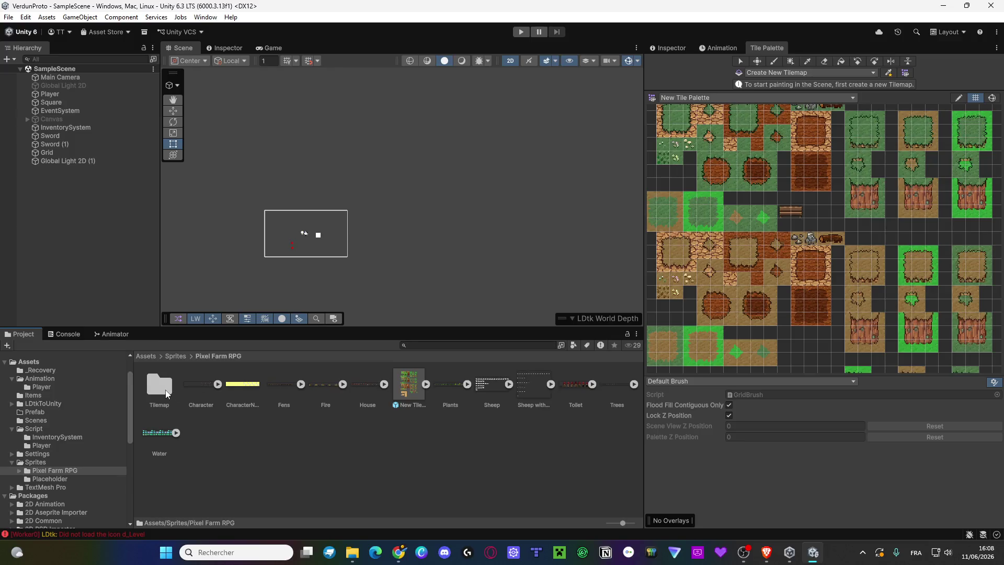
pyautogui.doubleClick(410, 384)
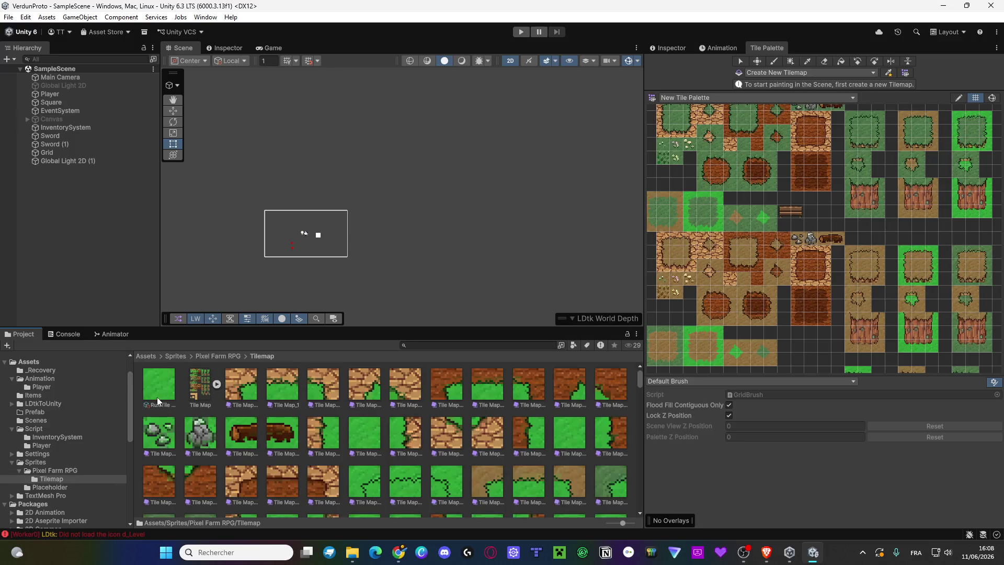
pyautogui.click(157, 396)
pyautogui.click(670, 48)
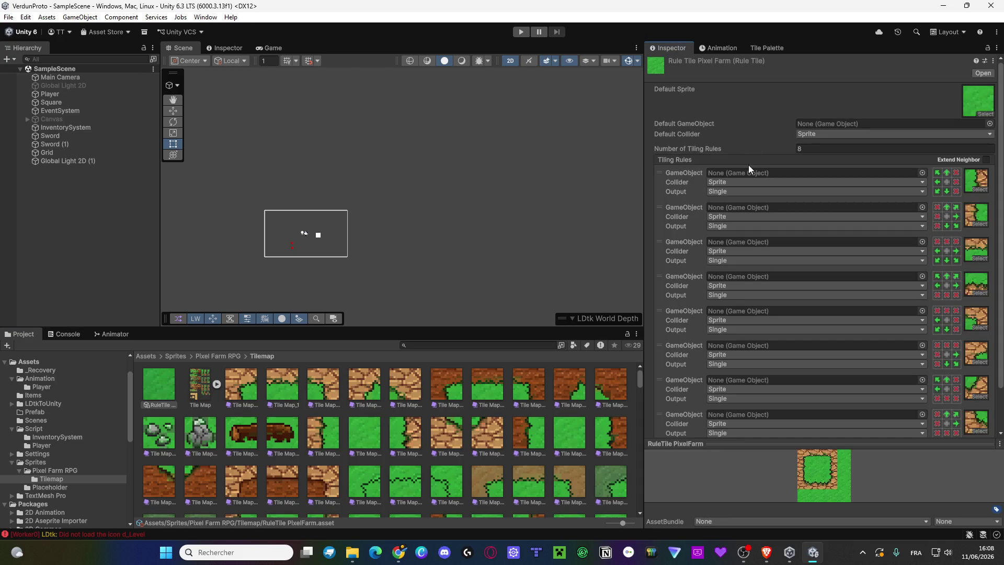
pyautogui.scroll(-1, 759, 284)
pyautogui.scroll(1, 316, 222)
pyautogui.scroll(1, 317, 222)
pyautogui.moveTo(262, 197); pyautogui.dragTo(408, 173)
pyautogui.scroll(2, 449, 233)
pyautogui.scroll(5, 449, 233)
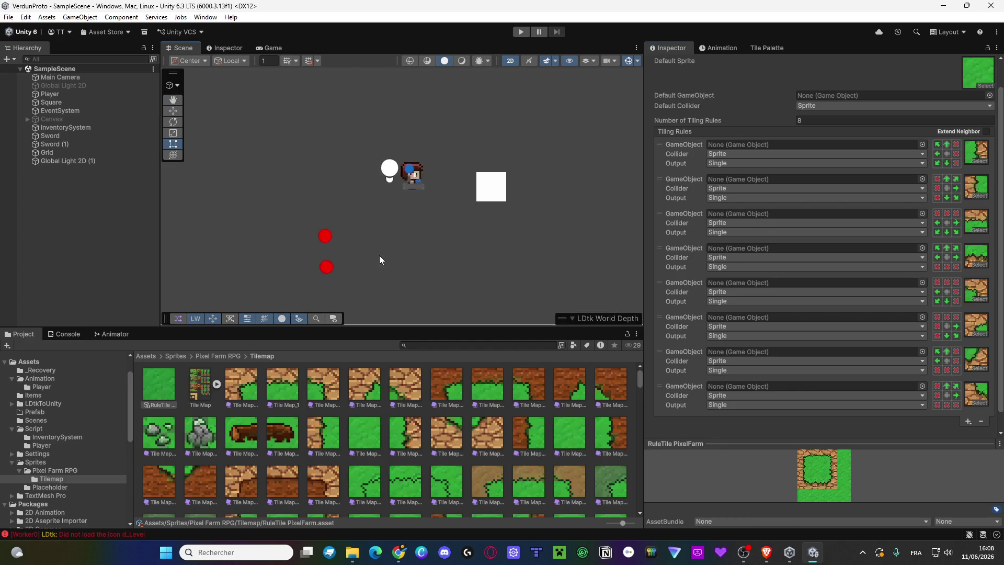
pyautogui.scroll(-3, 380, 259)
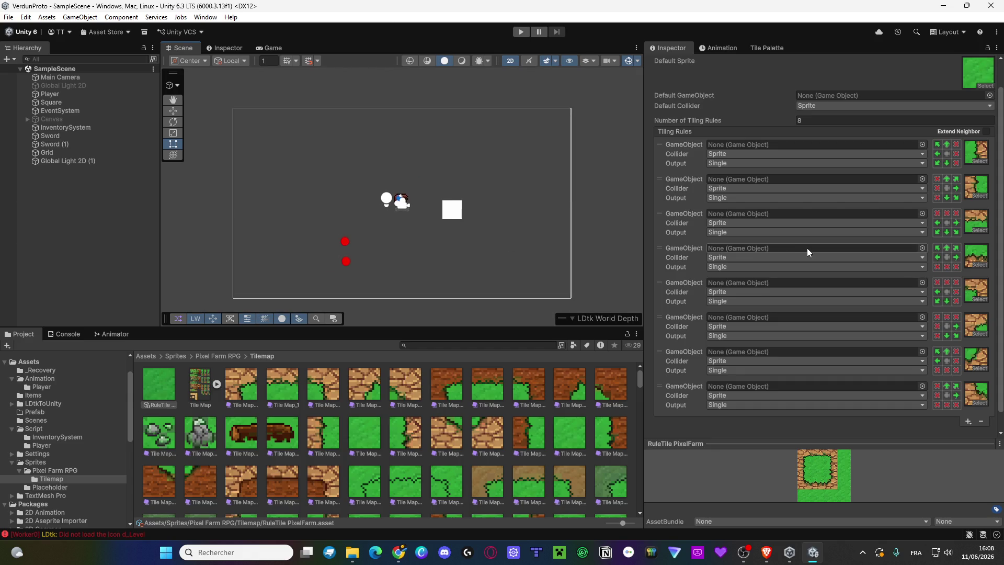
pyautogui.click(752, 397)
pyautogui.click(832, 429)
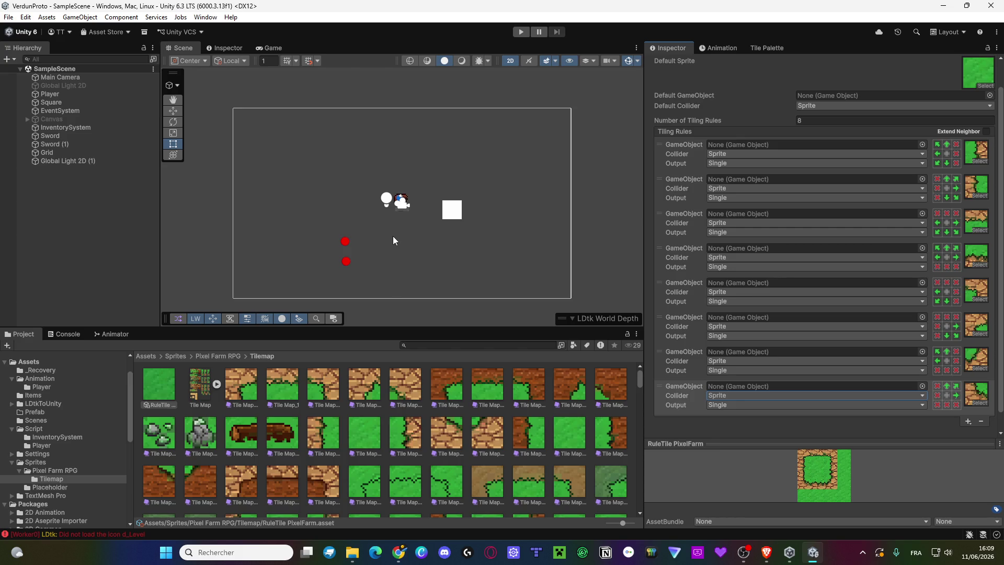
pyautogui.click(63, 335)
pyautogui.click(201, 387)
pyautogui.click(203, 426)
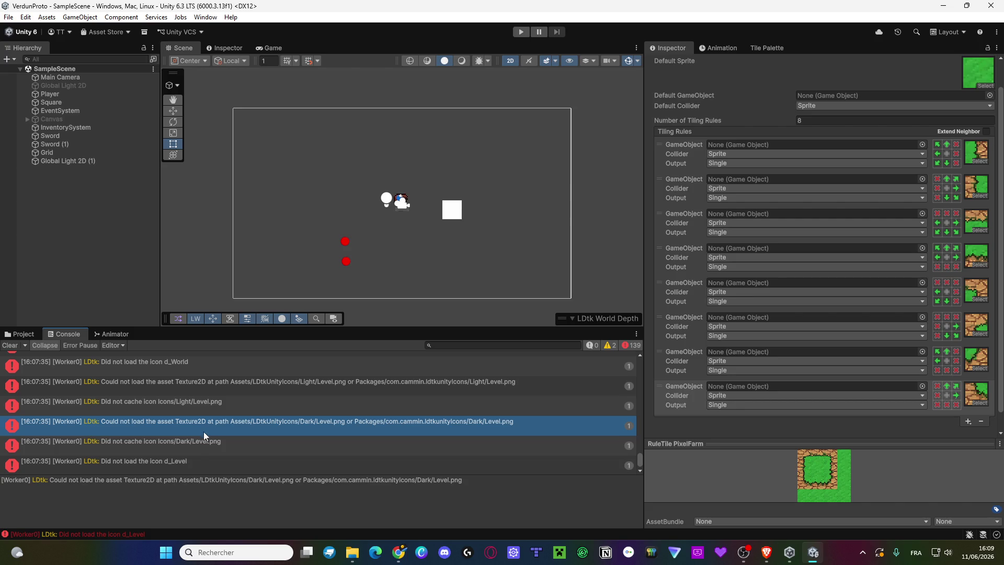
pyautogui.click(161, 458)
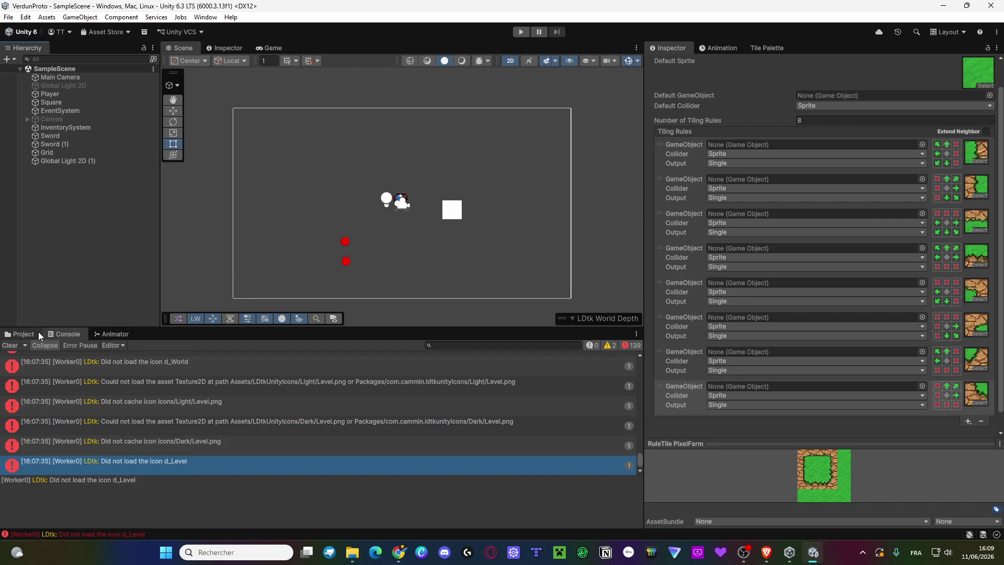
pyautogui.click(32, 334)
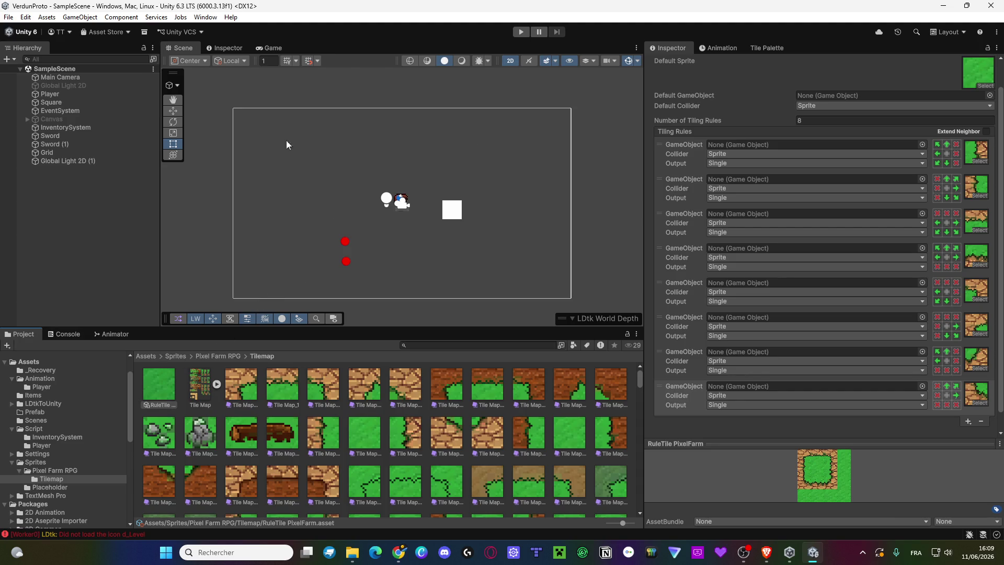
# Create a new Tilemap under a Grid from the Tile Palette.
pyautogui.click(769, 48)
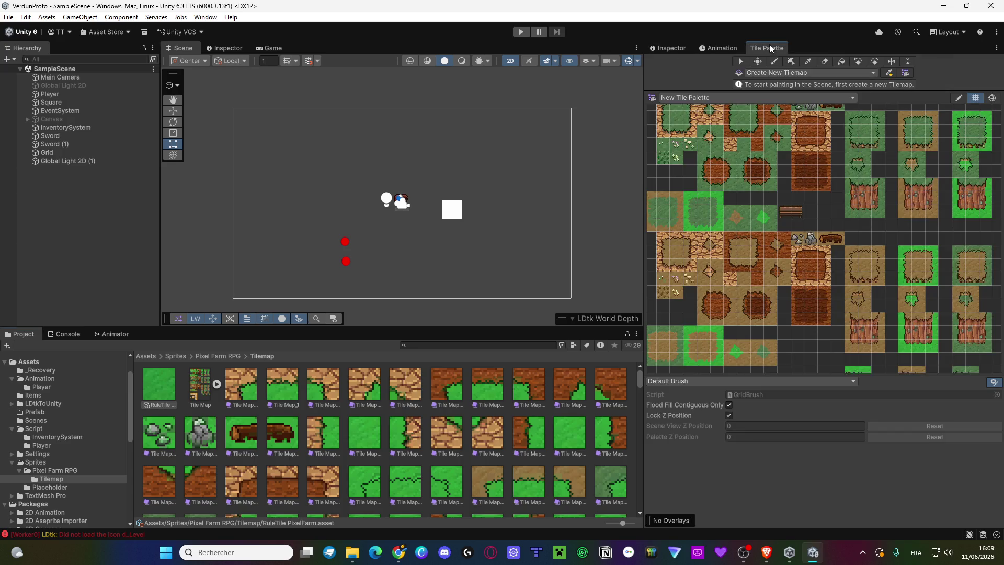
pyautogui.click(764, 73)
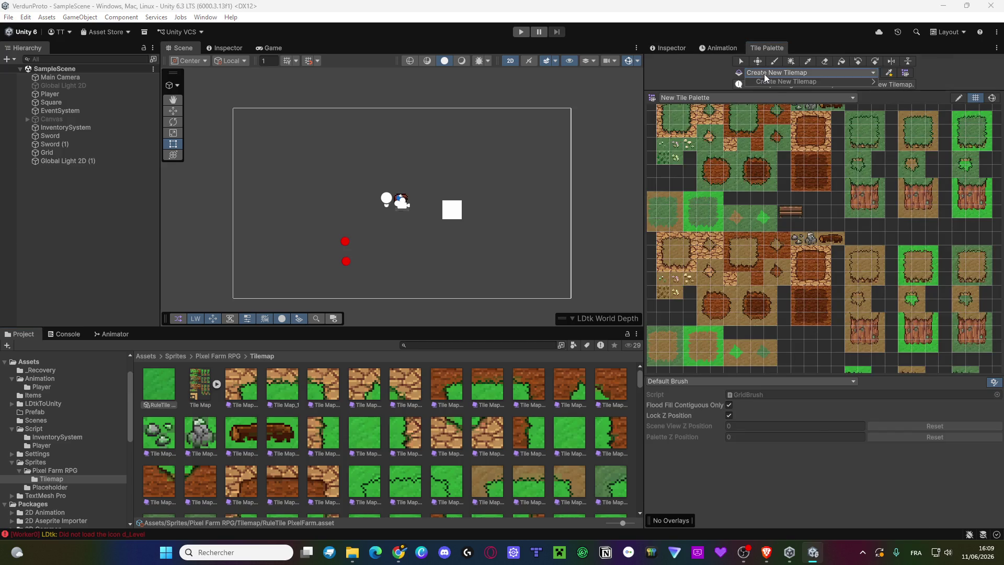
pyautogui.moveTo(791, 80)
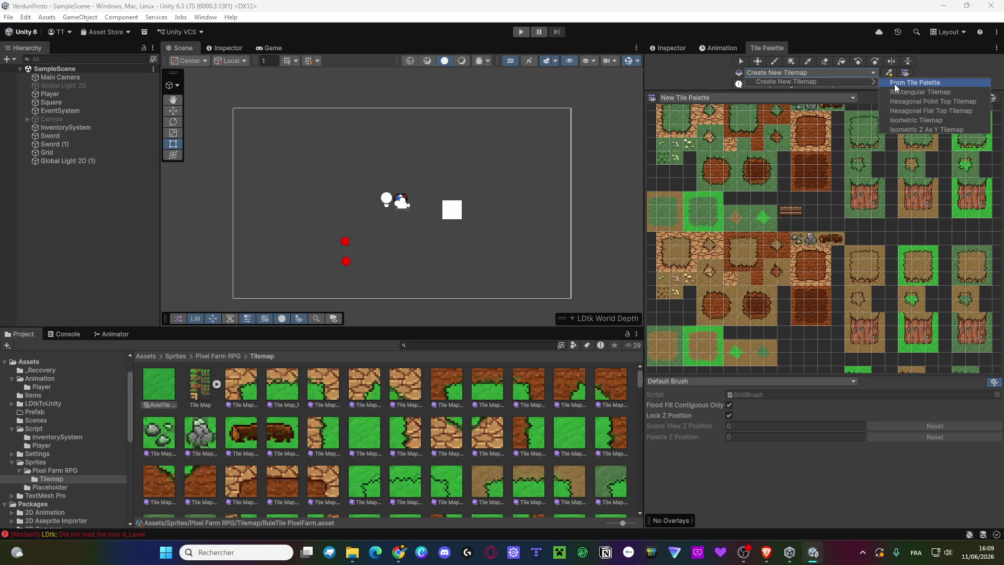
pyautogui.click(894, 84)
# Frame the painting area in the Scene and select the RuleTile asset.
pyautogui.scroll(2, 356, 218)
pyautogui.scroll(1, 468, 234)
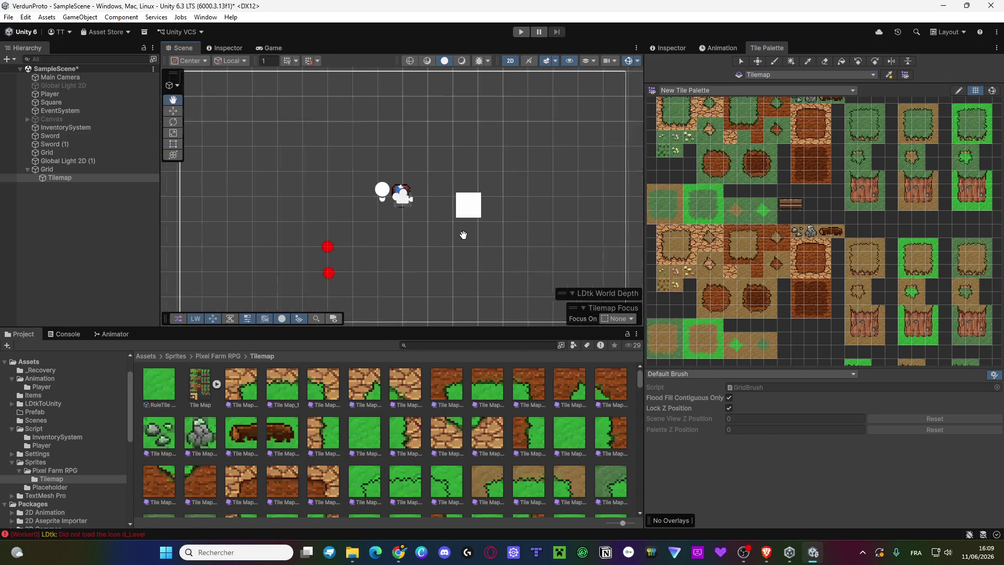
pyautogui.moveTo(480, 240); pyautogui.dragTo(450, 199)
pyautogui.click(389, 222)
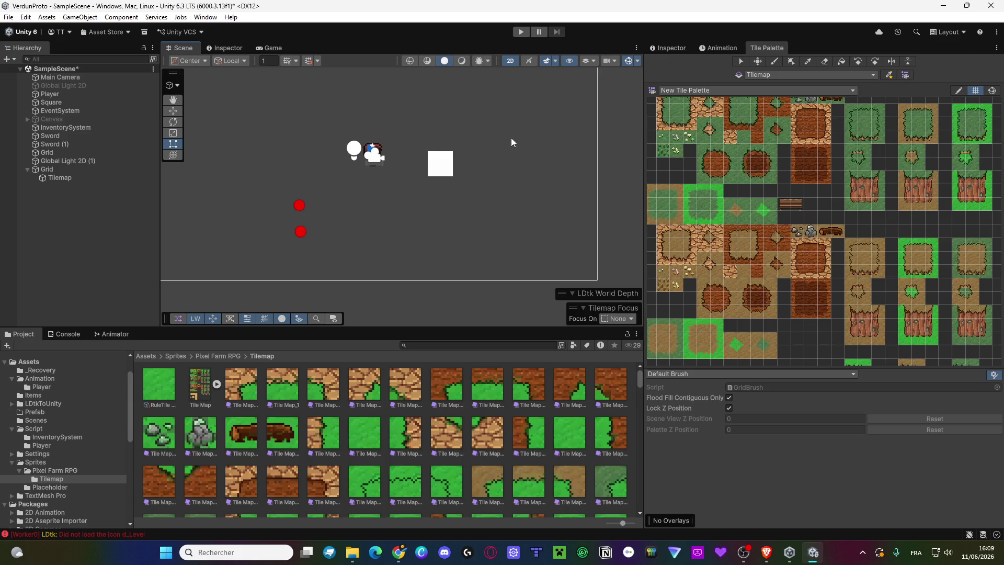
pyautogui.click(80, 177)
pyautogui.click(173, 391)
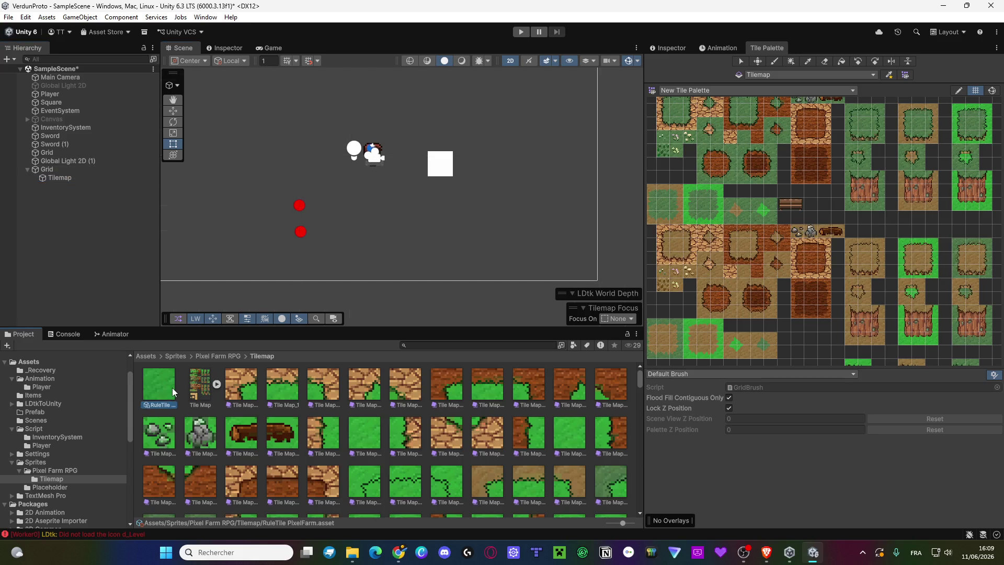
# Target the Tilemap, paint grass, and pick up a 4x3 grass block as the brush.
pyautogui.click(74, 177)
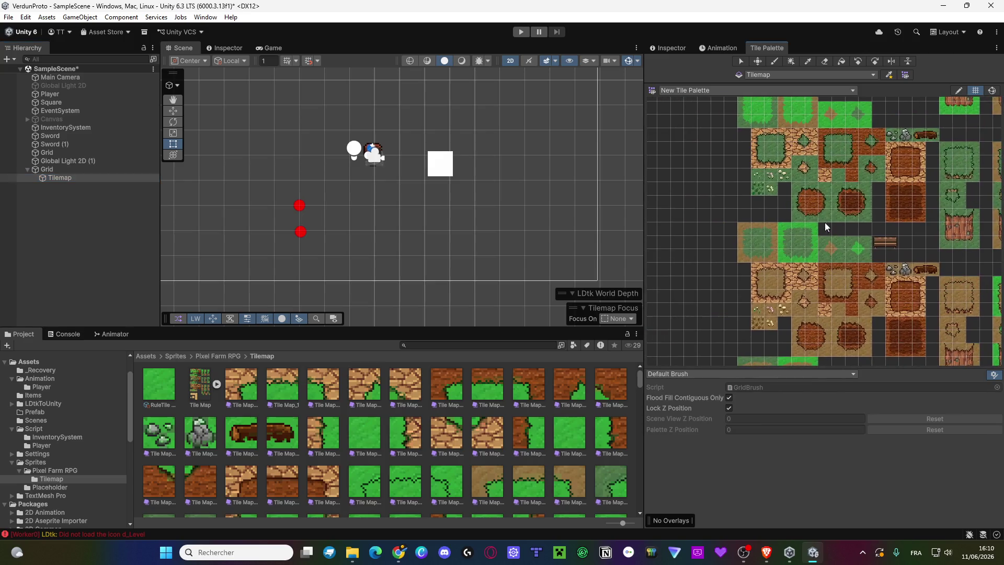
pyautogui.click(743, 171)
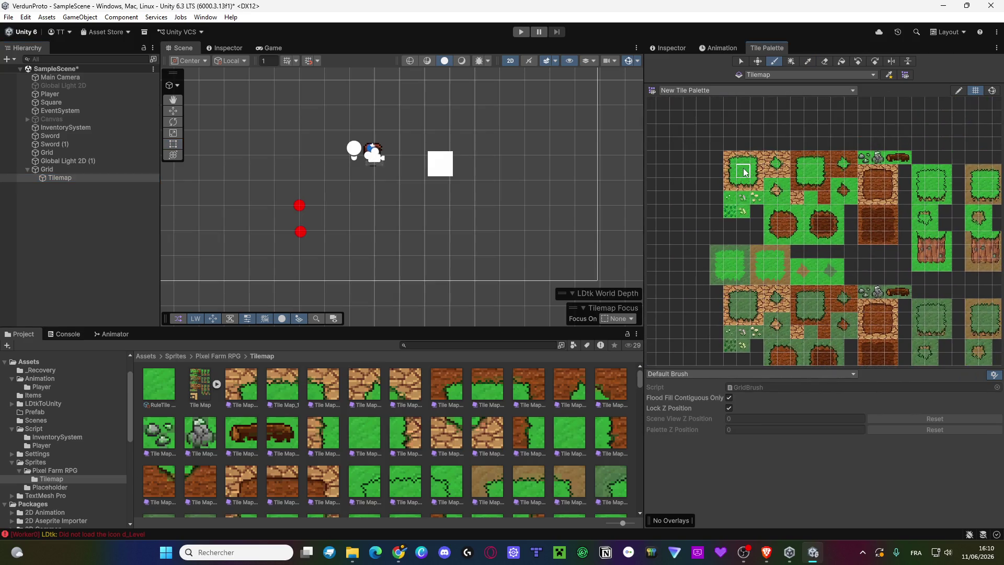
pyautogui.moveTo(289, 230)
pyautogui.mouseDown()
pyautogui.moveTo(287, 270)
pyautogui.moveTo(397, 227)
pyautogui.moveTo(451, 262)
pyautogui.moveTo(467, 222)
pyautogui.mouseUp()
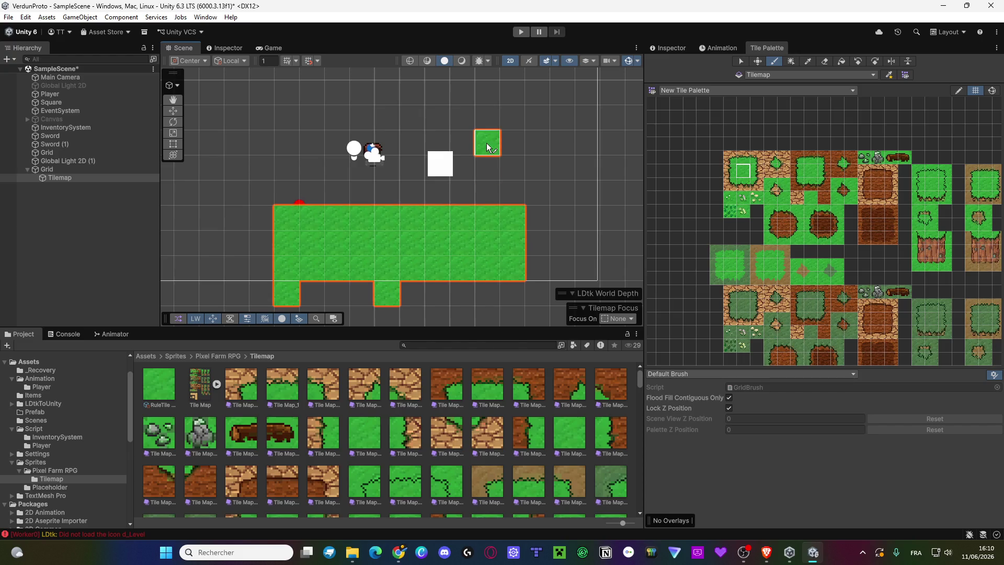
pyautogui.moveTo(418, 127); pyautogui.dragTo(504, 197)
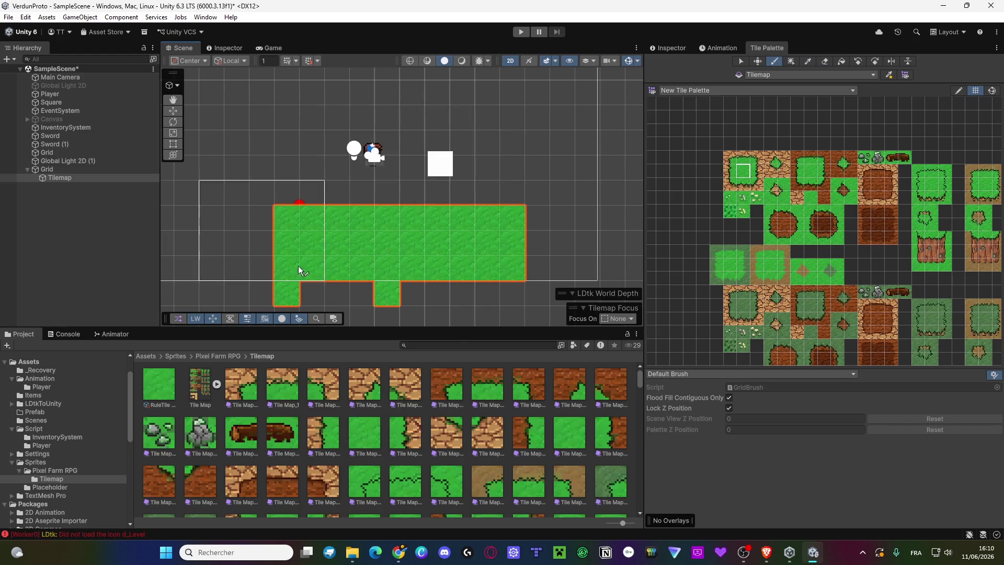
pyautogui.moveTo(281, 218); pyautogui.dragTo(356, 253)
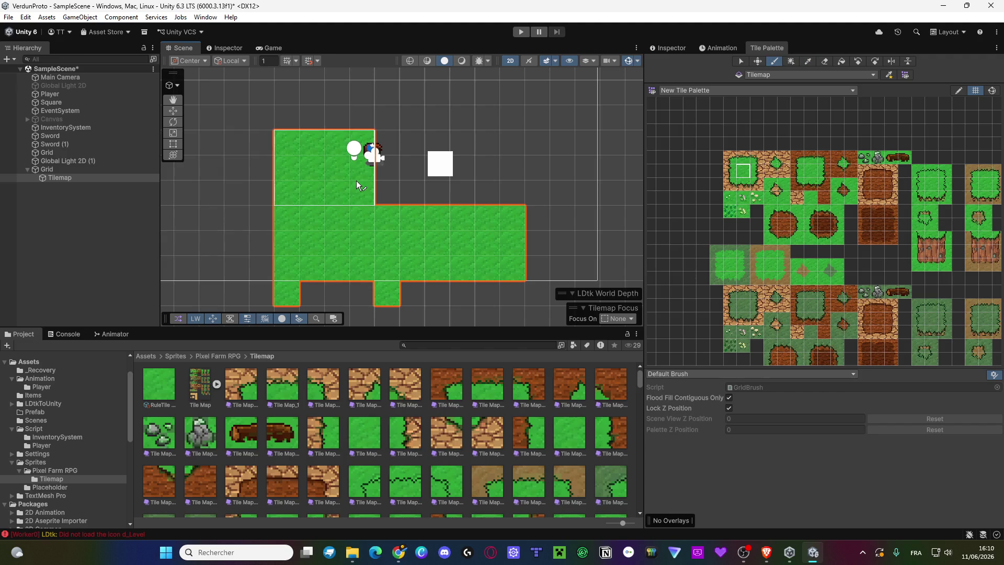
# Stamp the 4x3 grass block across the top rows and into the left and lower gaps.
pyautogui.click(456, 186)
pyautogui.click(550, 183)
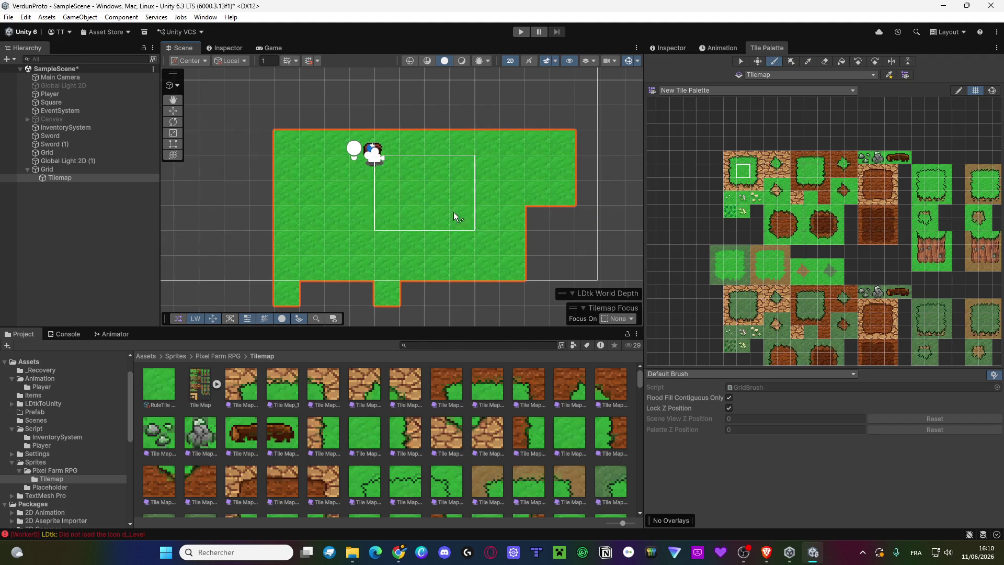
pyautogui.scroll(-2, 445, 225)
pyautogui.click(522, 188)
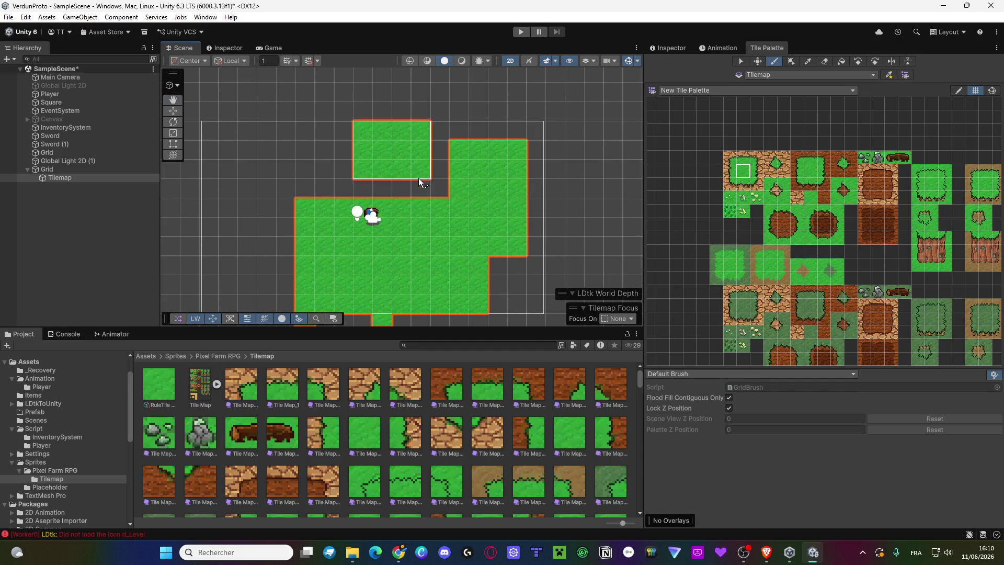
pyautogui.moveTo(435, 191); pyautogui.dragTo(366, 187)
pyautogui.moveTo(276, 186)
pyautogui.mouseDown()
pyautogui.moveTo(281, 246)
pyautogui.moveTo(301, 112)
pyautogui.mouseUp()
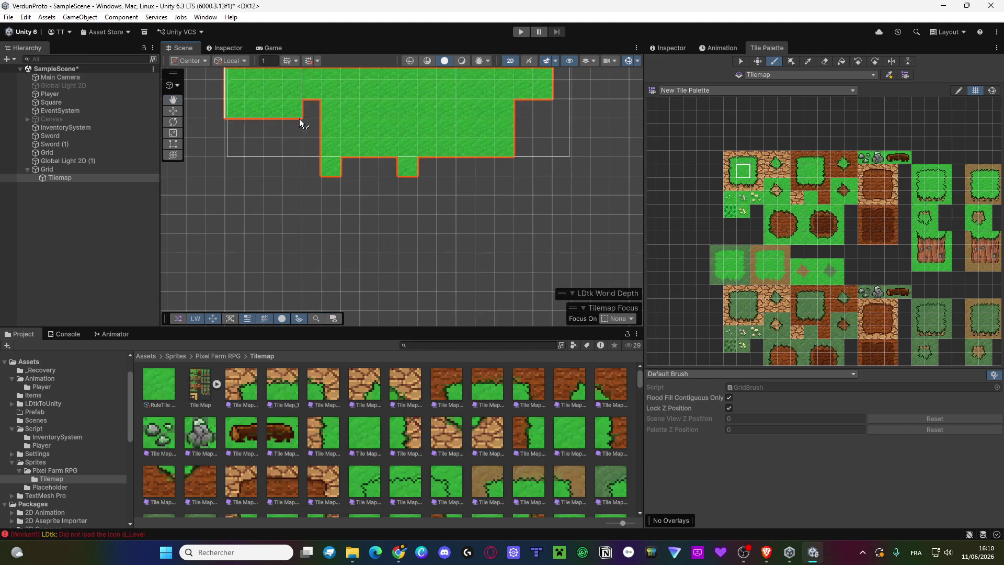
pyautogui.click(305, 148)
pyautogui.moveTo(305, 149); pyautogui.dragTo(116, 206)
pyautogui.click(356, 199)
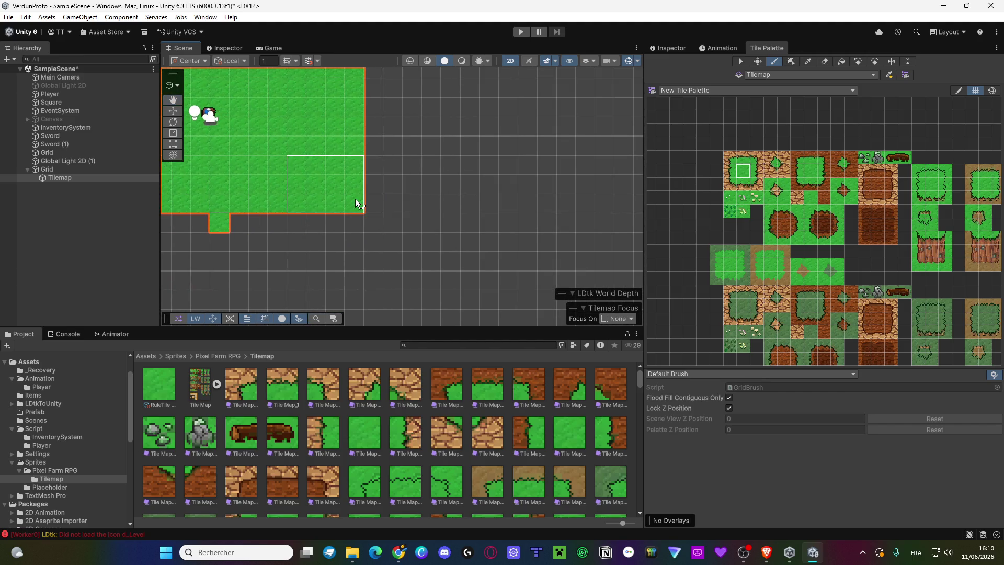
pyautogui.click(365, 193)
pyautogui.moveTo(349, 125); pyautogui.dragTo(343, 207)
# Fill the right-edge notch, top-right row and left strip, plus two tiles below the bottom.
pyautogui.click(366, 212)
pyautogui.click(363, 167)
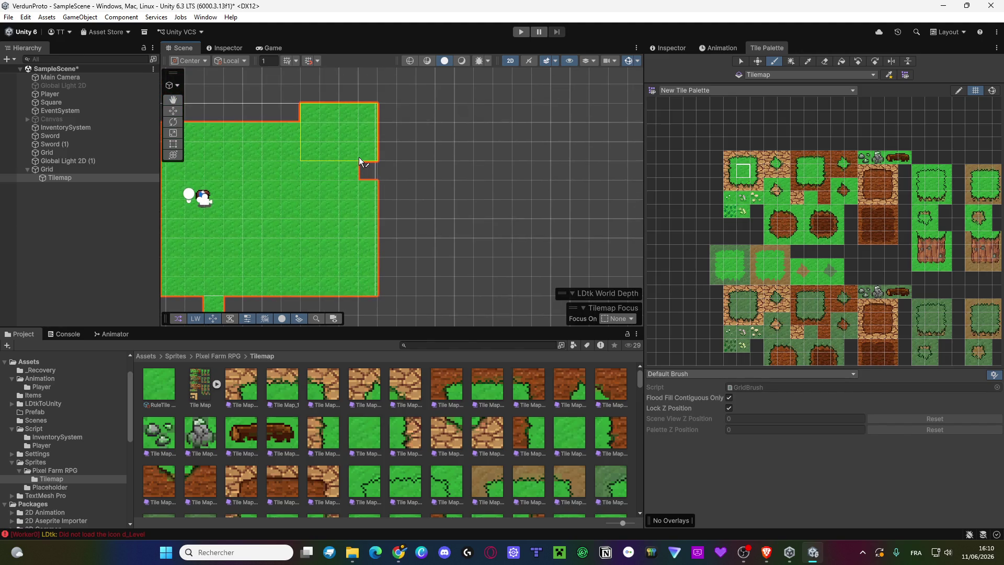
pyautogui.click(361, 174)
pyautogui.moveTo(361, 174); pyautogui.dragTo(519, 161)
pyautogui.click(517, 156)
pyautogui.moveTo(322, 147); pyautogui.dragTo(463, 152)
pyautogui.moveTo(339, 187)
pyautogui.mouseDown()
pyautogui.moveTo(329, 187)
pyautogui.moveTo(325, 271)
pyautogui.mouseUp()
pyautogui.scroll(2, 466, 242)
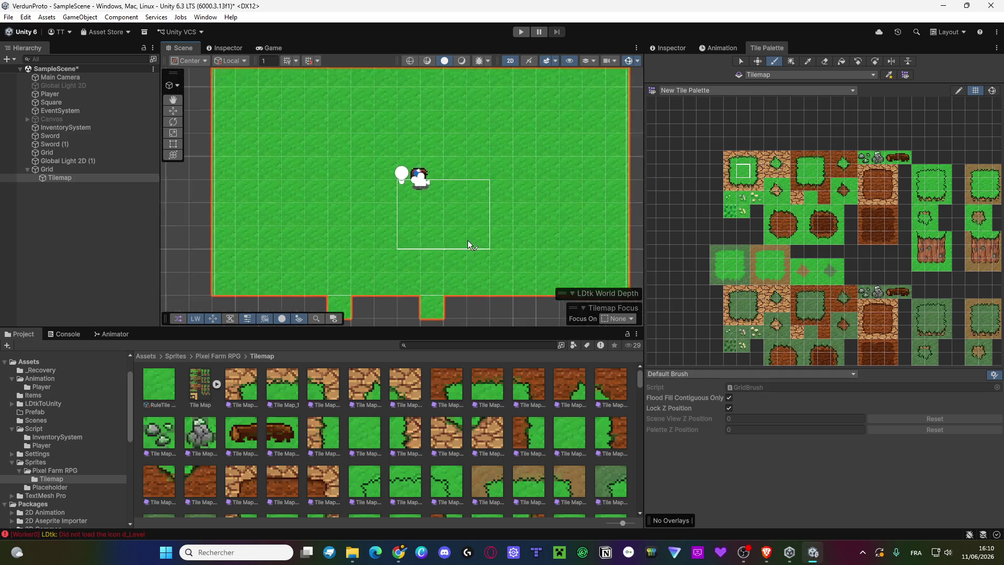
pyautogui.scroll(1, 466, 245)
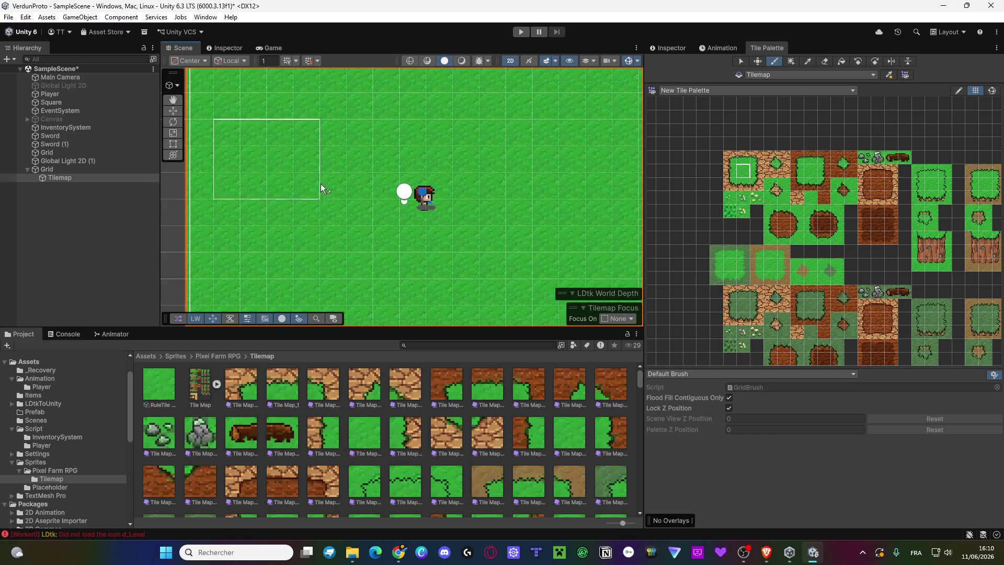
pyautogui.scroll(-3, 388, 208)
pyautogui.click(418, 298)
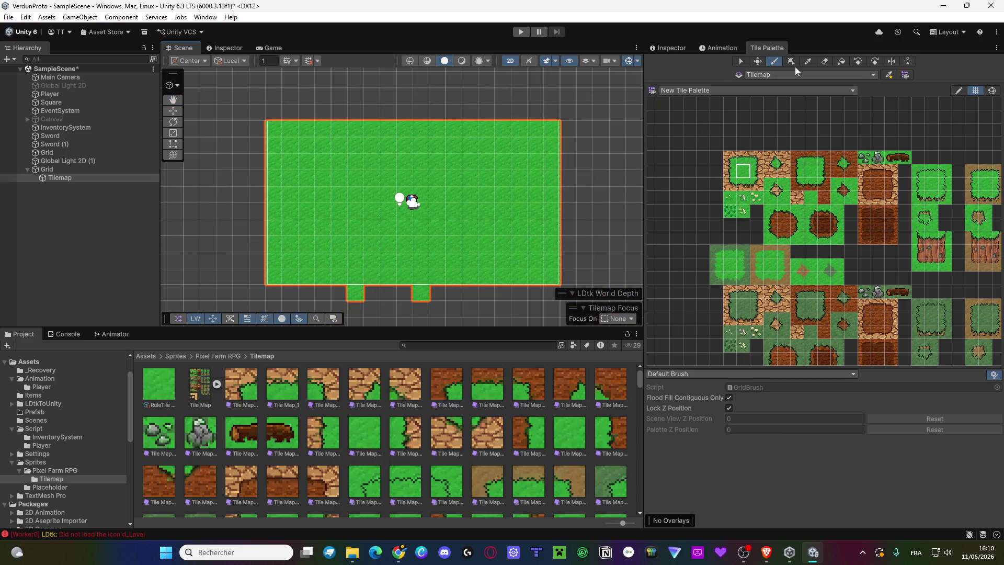
pyautogui.click(825, 62)
# Erase the top-right strip and the two stray tiles below the bottom edge.
pyautogui.click(603, 163)
pyautogui.click(424, 294)
pyautogui.click(363, 293)
pyautogui.scroll(-2, 411, 240)
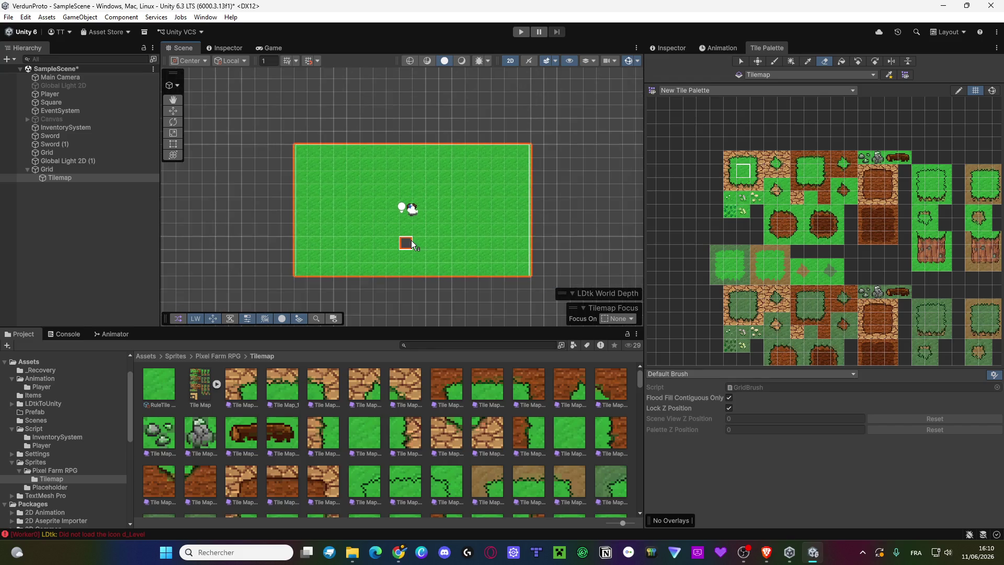
pyautogui.scroll(3, 368, 237)
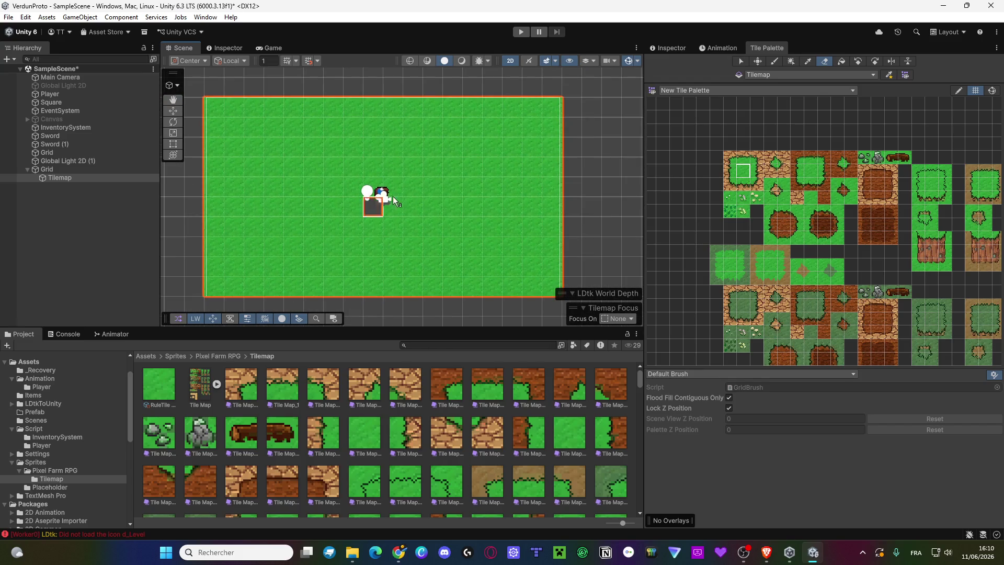
# Start a new tile palette, cancel it, and select the green tile in New Tile Palette.
pyautogui.click(741, 61)
pyautogui.scroll(4, 718, 155)
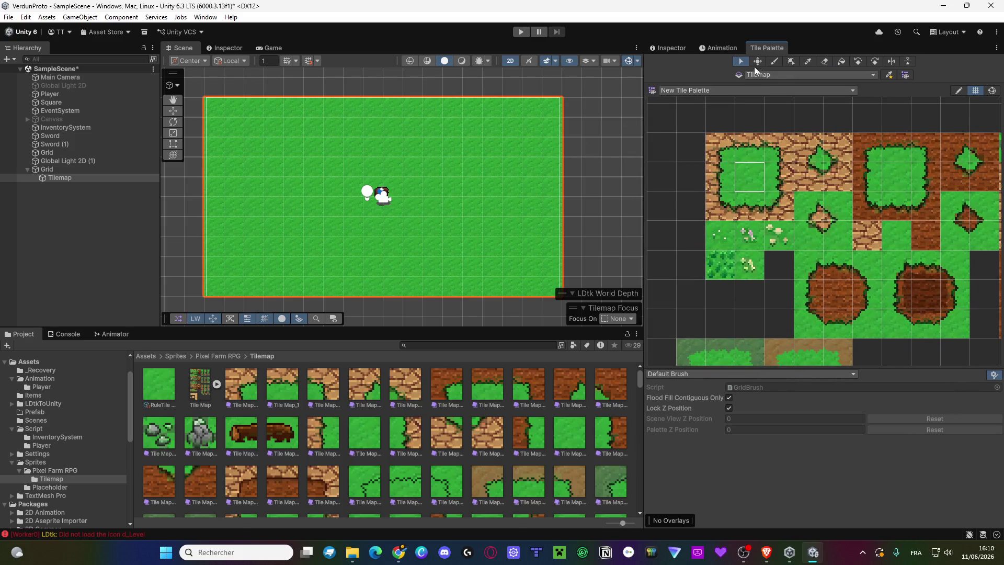
pyautogui.click(739, 89)
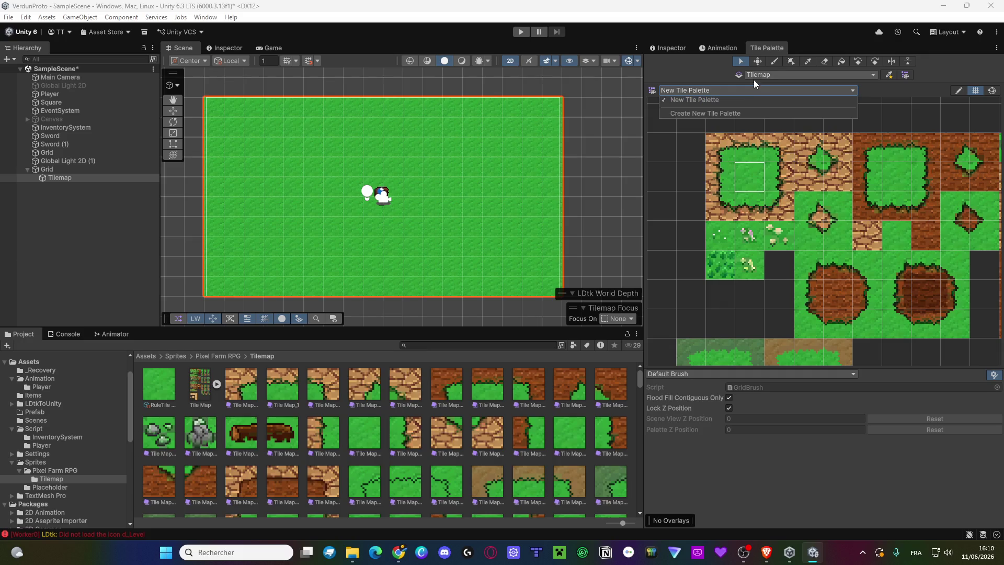
pyautogui.click(733, 114)
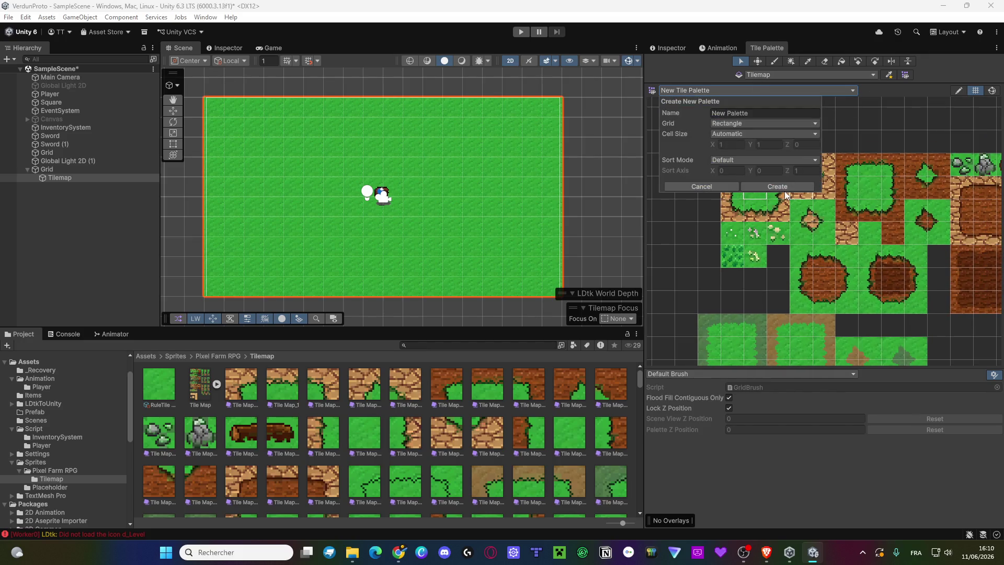
pyautogui.click(698, 185)
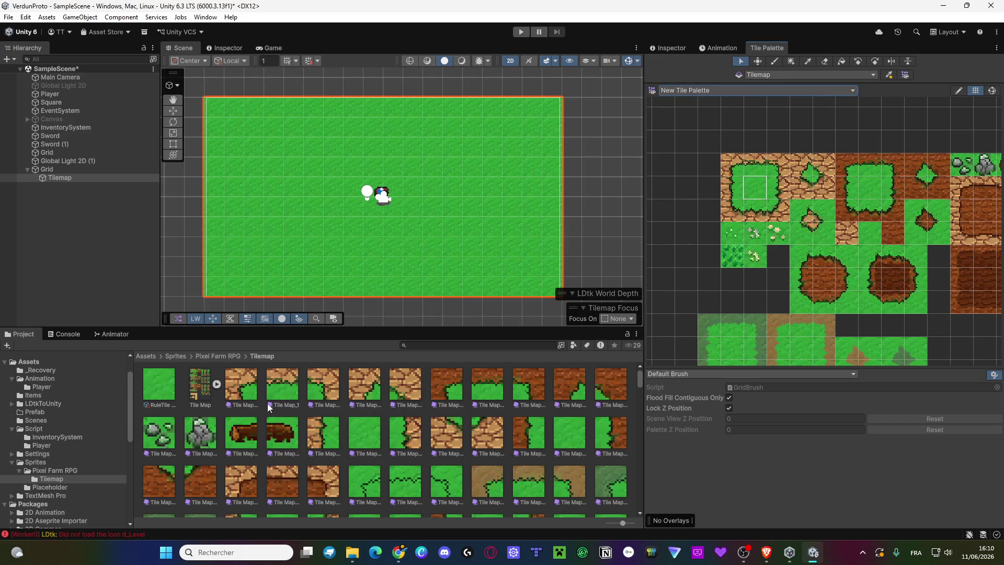
pyautogui.click(685, 145)
# Try painting the green rule tile along the tilemap's top edges, undoing two strips.
pyautogui.moveTo(313, 167); pyautogui.dragTo(321, 220)
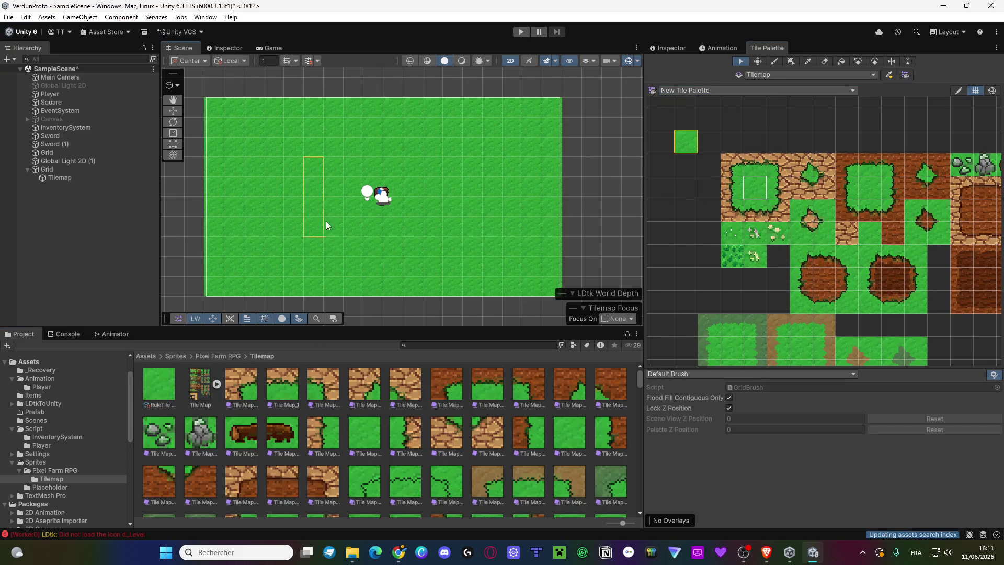
pyautogui.click(774, 61)
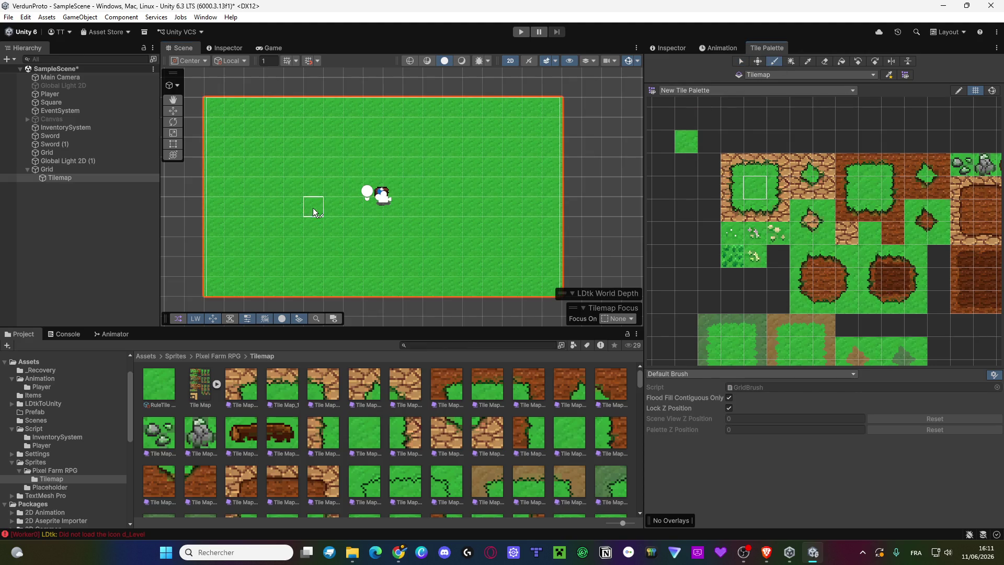
pyautogui.click(679, 151)
pyautogui.click(291, 151)
pyautogui.moveTo(215, 107)
pyautogui.mouseDown()
pyautogui.moveTo(236, 125)
pyautogui.moveTo(261, 105)
pyautogui.mouseUp()
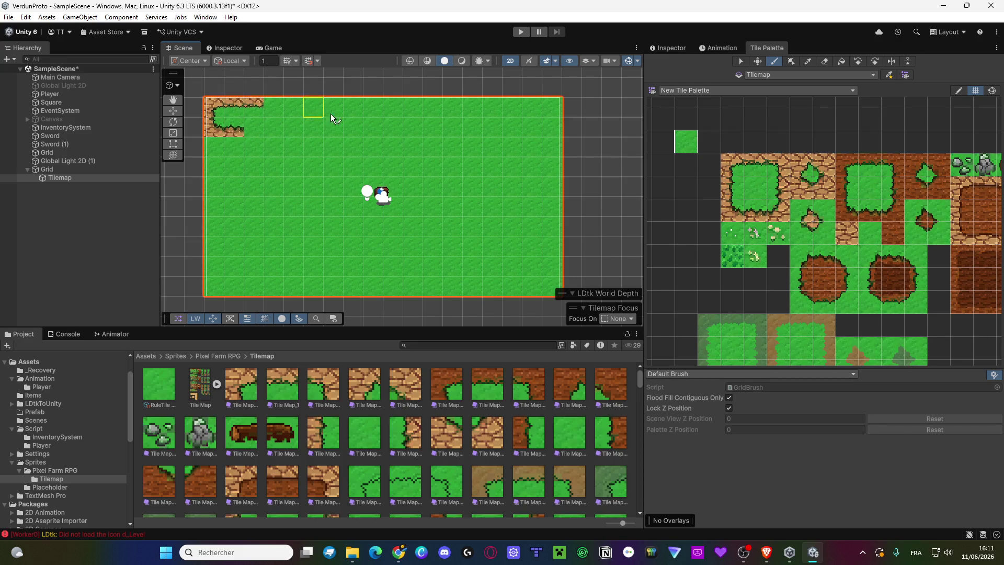
pyautogui.moveTo(460, 107)
pyautogui.mouseDown()
pyautogui.moveTo(429, 130)
pyautogui.moveTo(366, 131)
pyautogui.mouseUp()
pyautogui.hotkey('ctrl', 'z')
pyautogui.moveTo(538, 157); pyautogui.dragTo(442, 170)
pyautogui.moveTo(523, 103); pyautogui.dragTo(542, 161)
pyautogui.hotkey('ctrl', 'z')
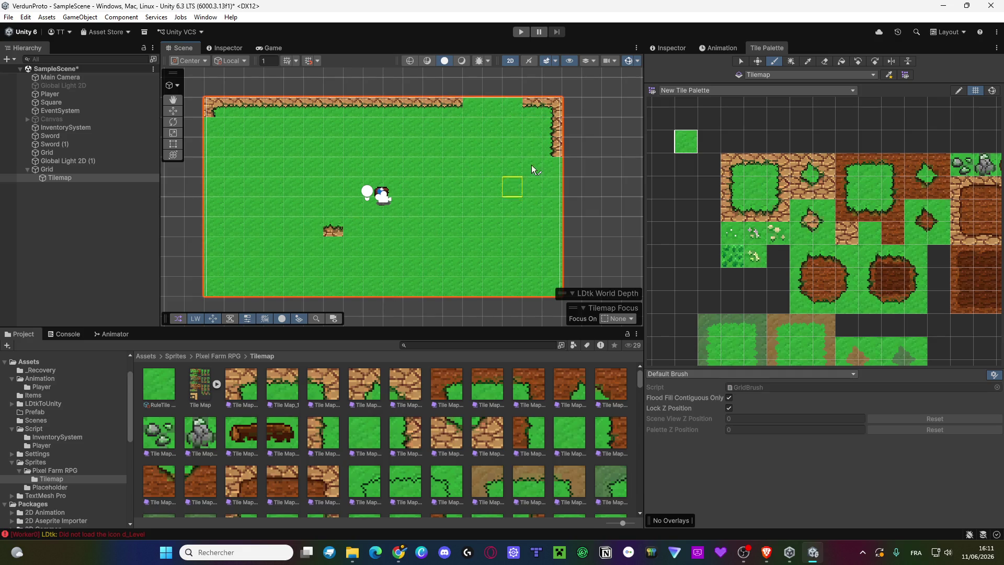
# Erase the old tiles and paint a two-row grass strip with the rule tile.
pyautogui.moveTo(266, 125)
pyautogui.mouseDown()
pyautogui.moveTo(297, 129)
pyautogui.moveTo(351, 216)
pyautogui.moveTo(460, 272)
pyautogui.moveTo(450, 197)
pyautogui.moveTo(560, 304)
pyautogui.moveTo(376, 288)
pyautogui.mouseUp()
pyautogui.click(826, 62)
pyautogui.click(777, 62)
pyautogui.click(256, 154)
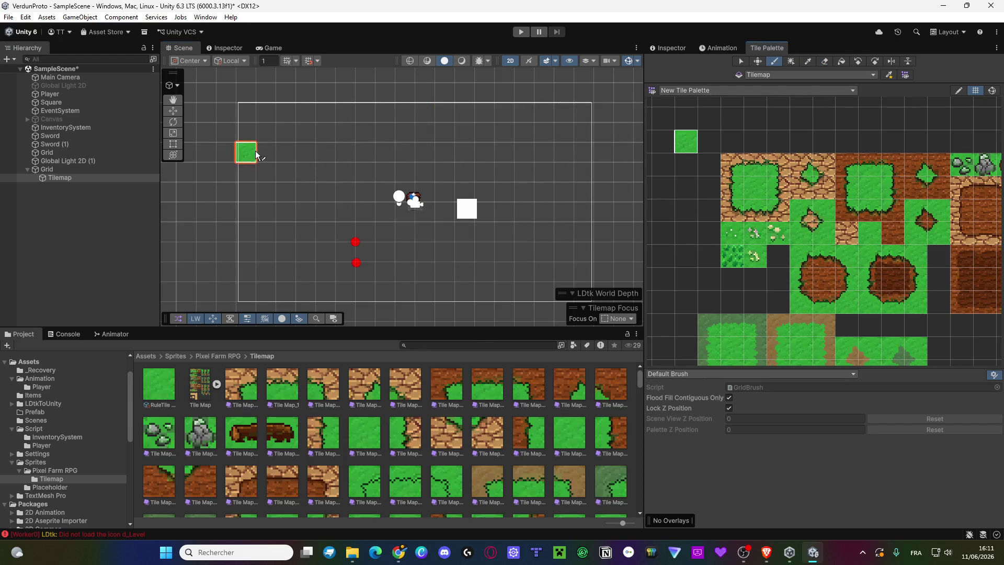
pyautogui.moveTo(257, 155); pyautogui.dragTo(425, 158)
pyautogui.moveTo(482, 143); pyautogui.dragTo(319, 137)
pyautogui.click(521, 192)
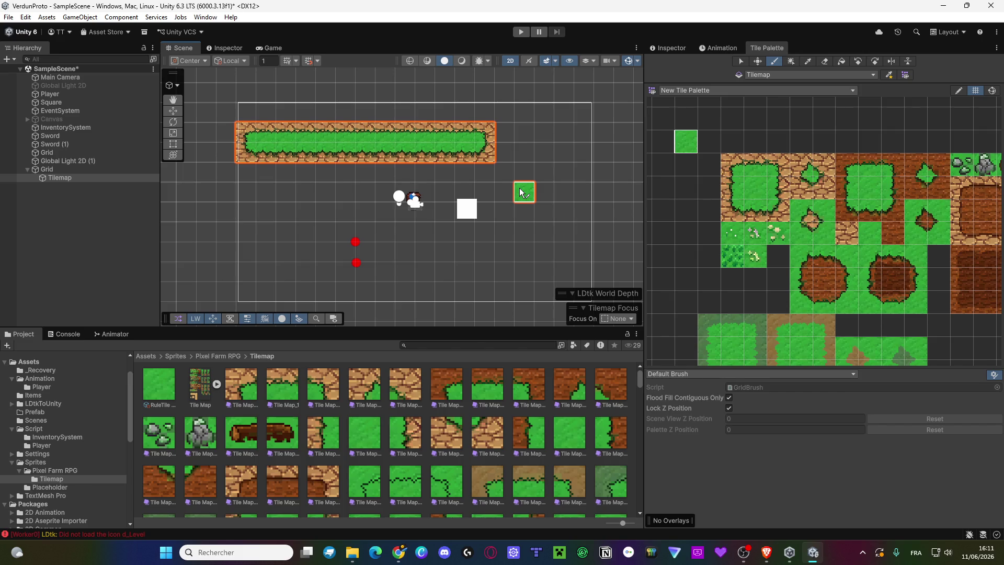
pyautogui.click(159, 384)
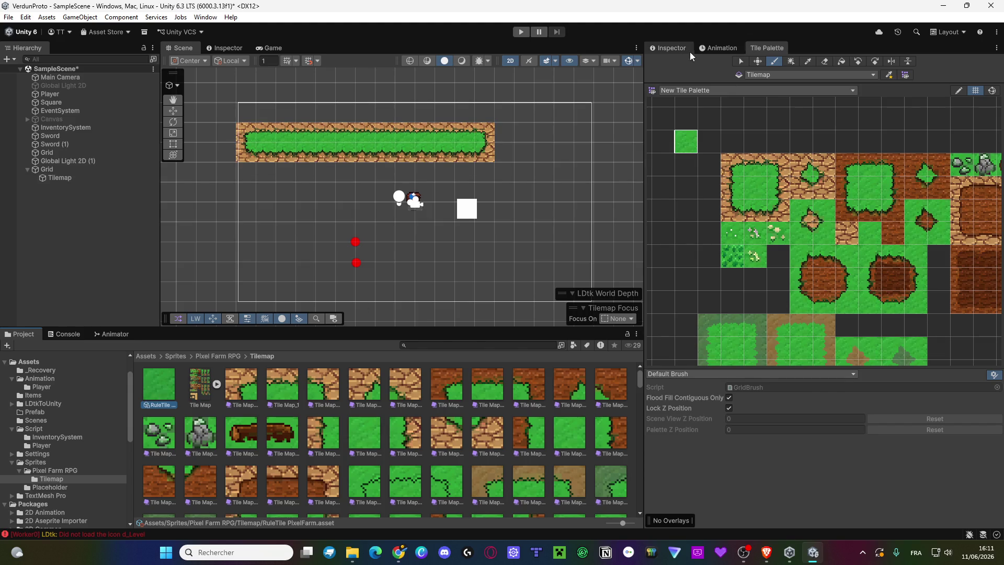
# Show RuleTile PixelFarm's rules in a wider Inspector, keep Sprite colliders, and enable Extend Neighbor.
pyautogui.click(672, 48)
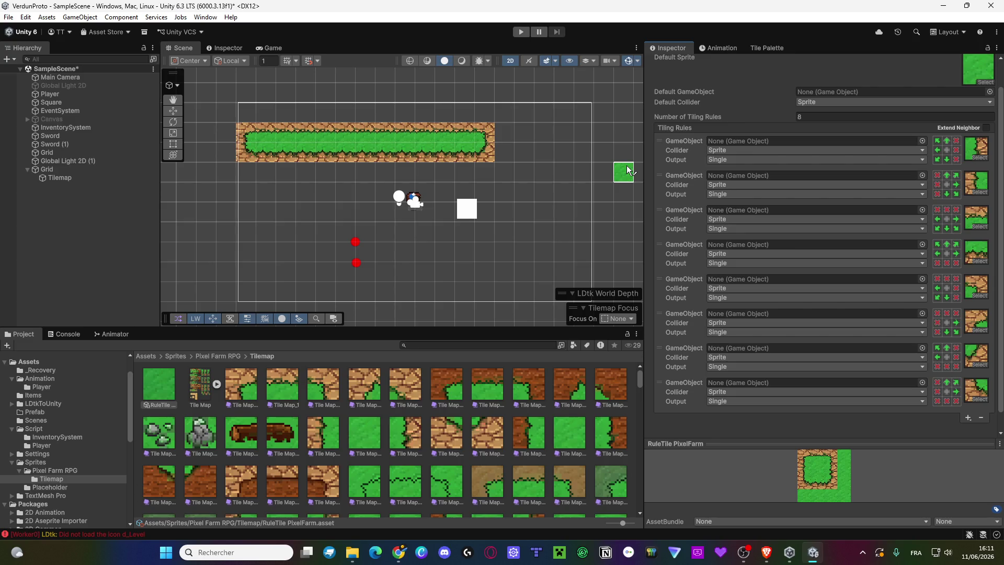
pyautogui.moveTo(645, 168); pyautogui.dragTo(537, 164)
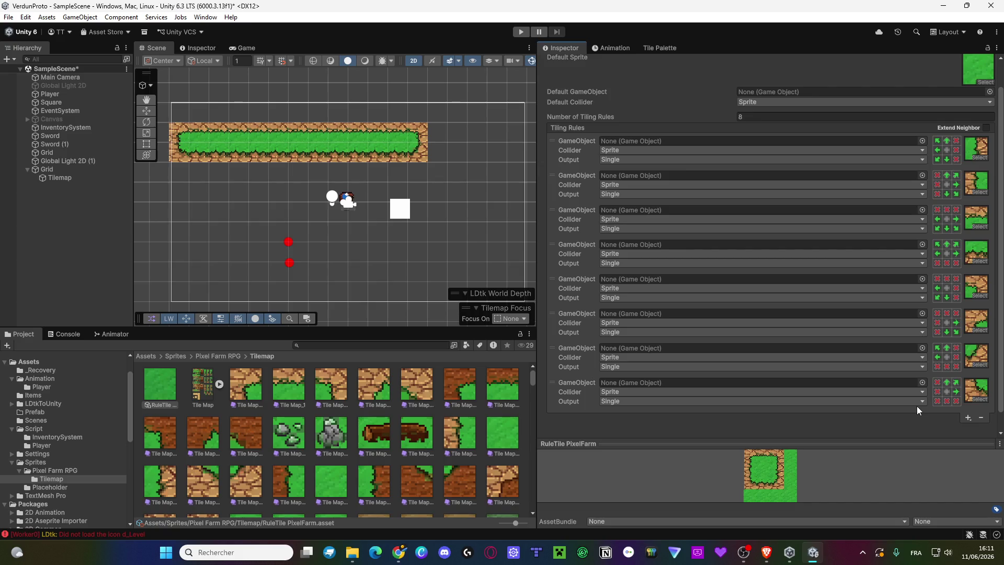
pyautogui.click(876, 393)
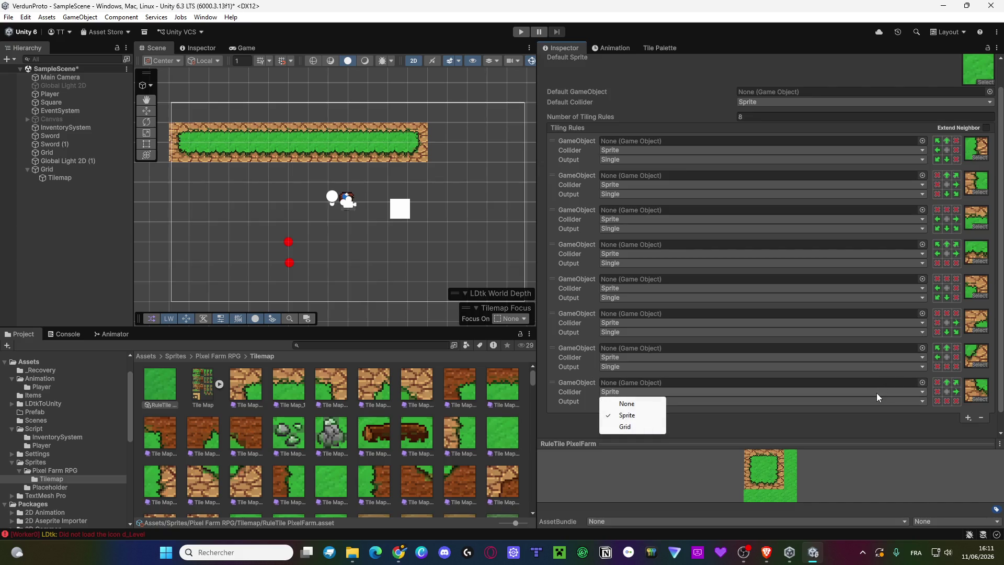
pyautogui.click(862, 427)
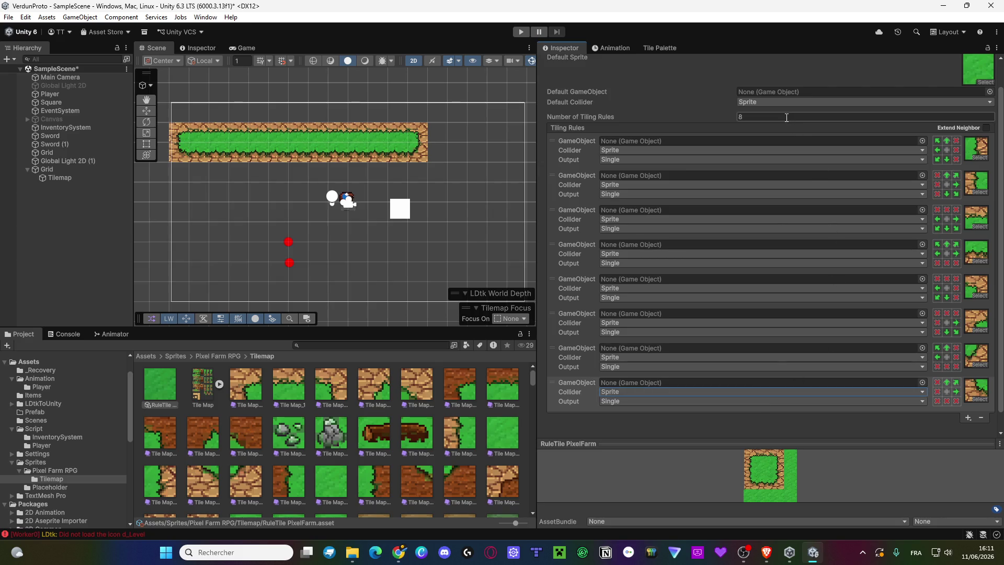
pyautogui.click(788, 87)
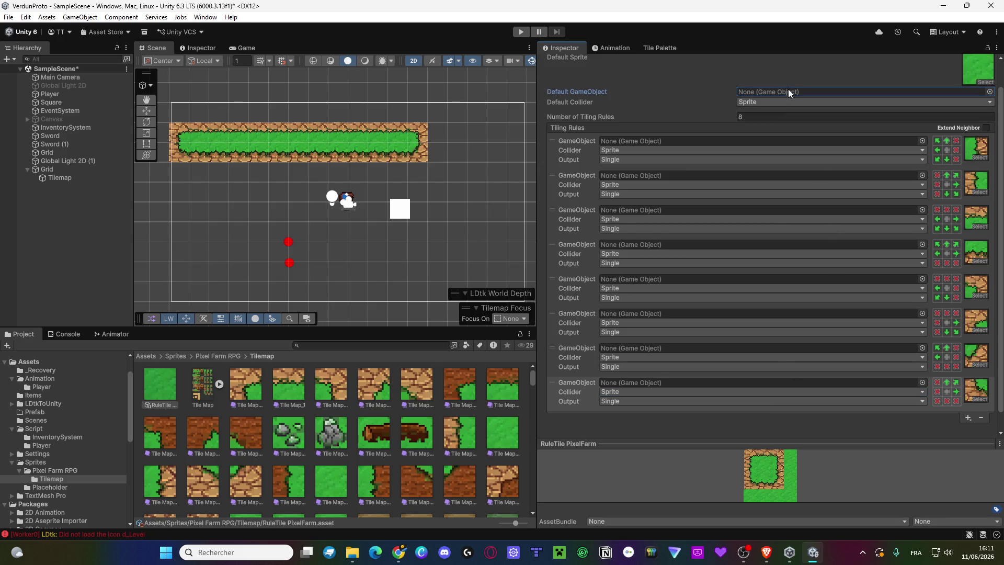
pyautogui.click(793, 107)
pyautogui.click(825, 108)
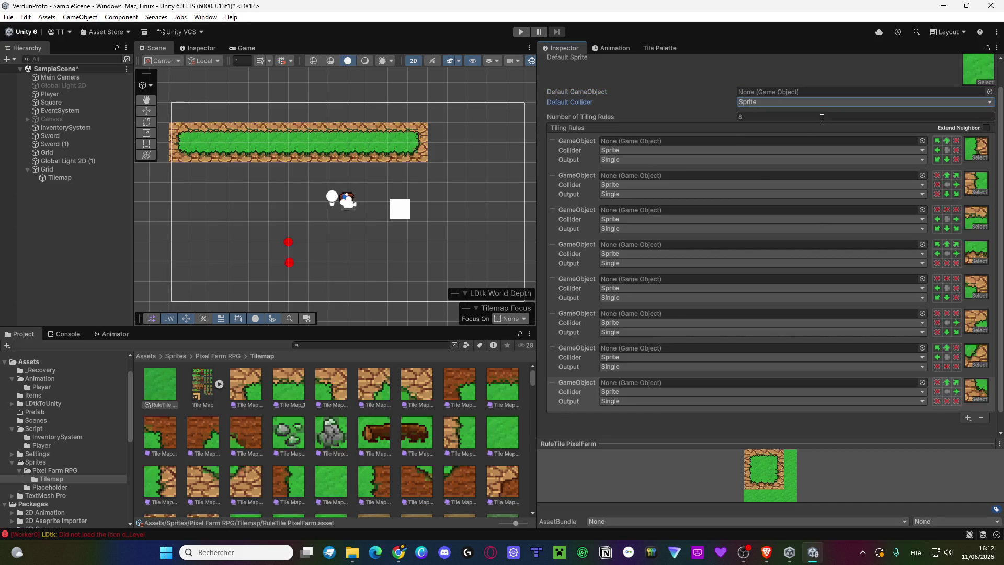
pyautogui.click(986, 128)
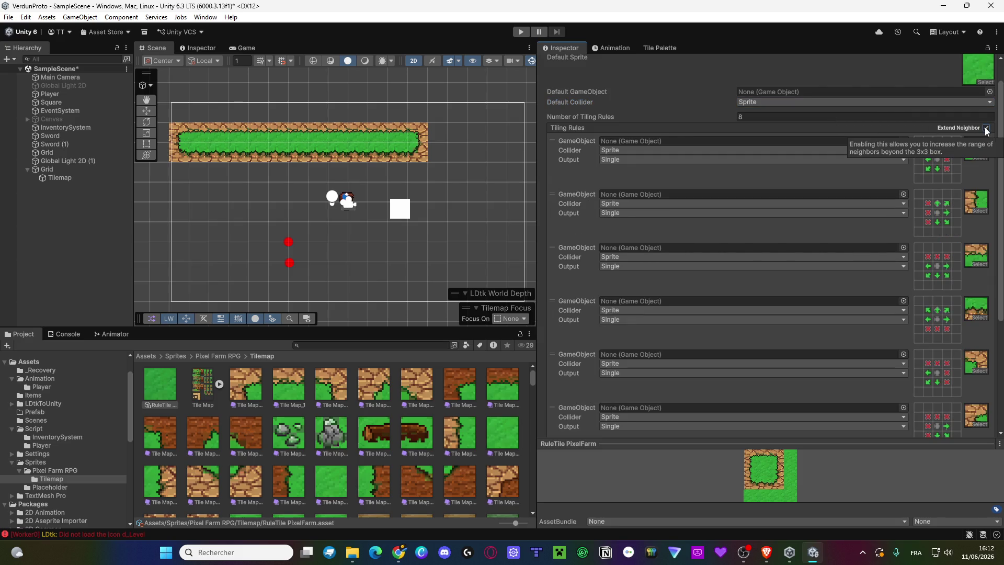
# Set the first rule's neighbour cells: not-matching on the right, matching at bottom-left.
pyautogui.click(986, 128)
pyautogui.click(986, 128)
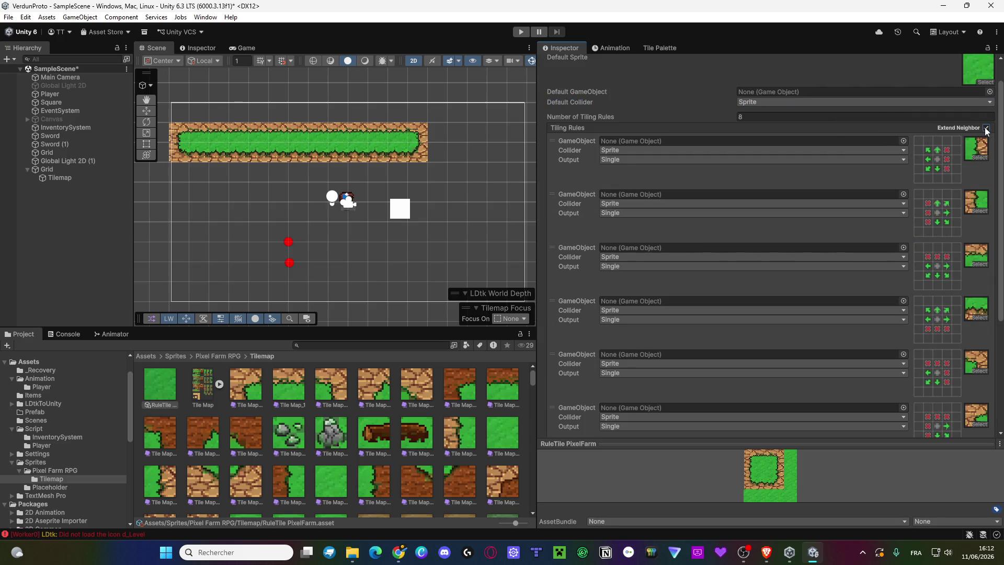
pyautogui.click(954, 168)
pyautogui.click(944, 168)
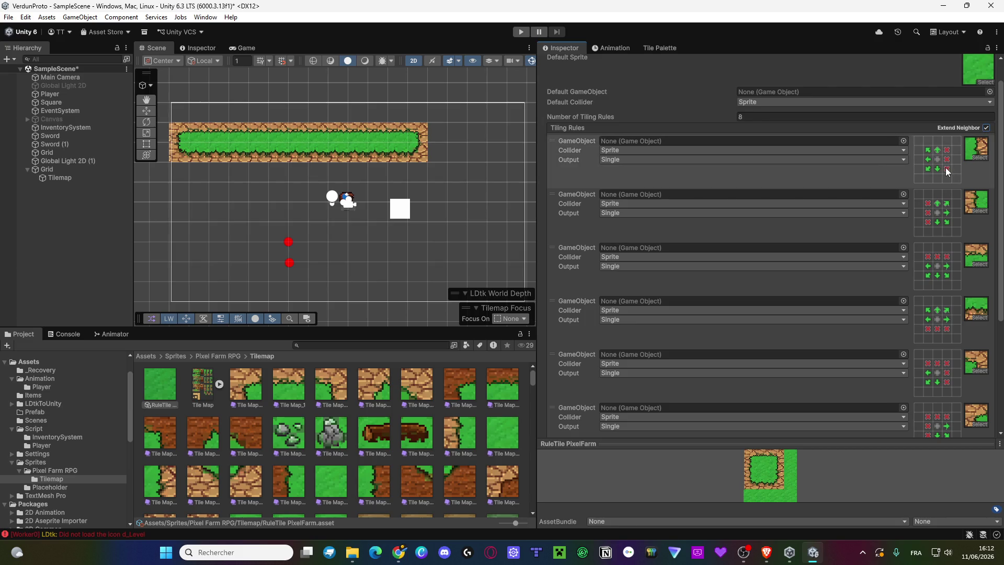
pyautogui.click(920, 167)
pyautogui.click(917, 168)
pyautogui.click(918, 167)
# Cycle the first rule's centre transform through Rotated to cleared, then paint a row below the strip.
pyautogui.click(936, 158)
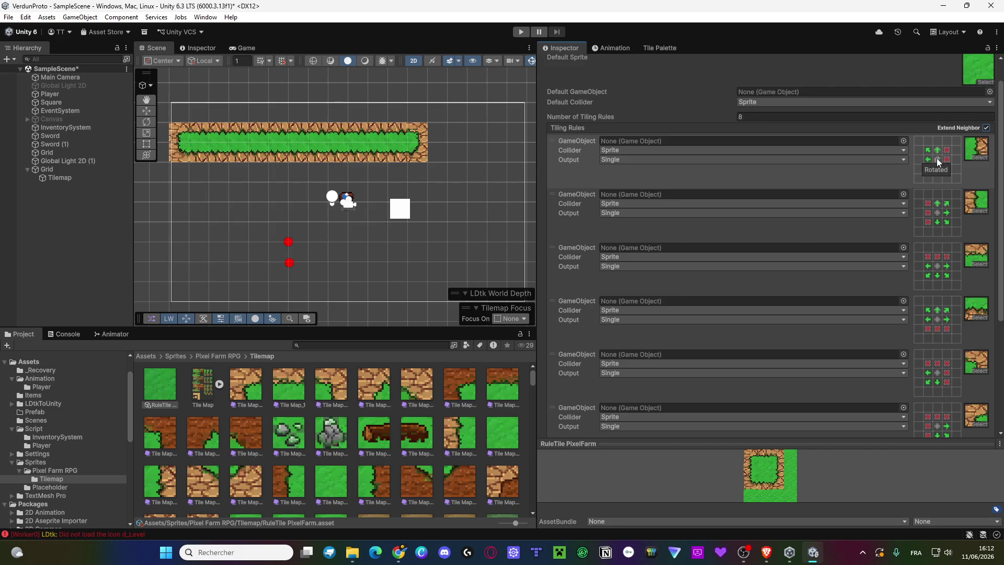
pyautogui.click(937, 158)
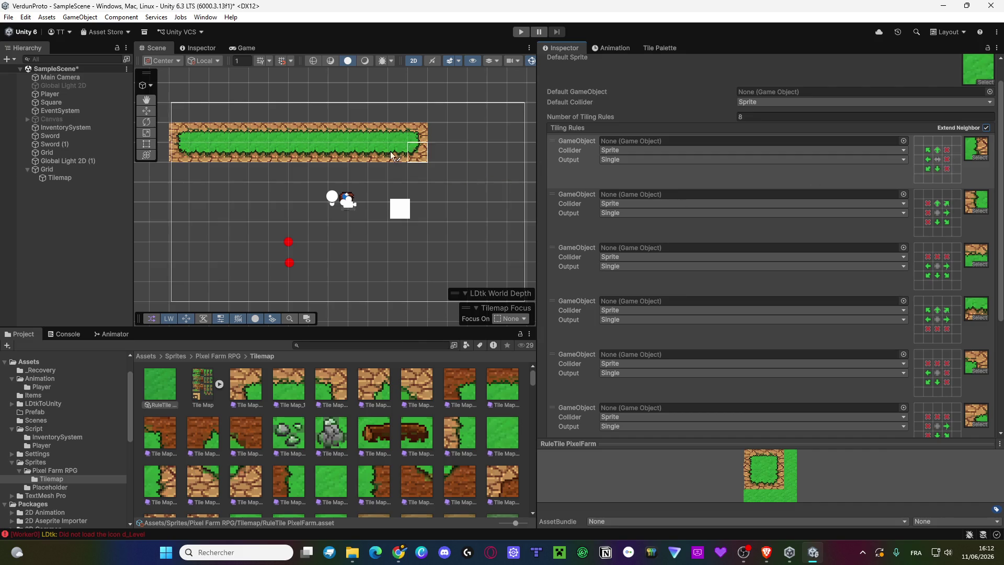
pyautogui.scroll(3, 356, 159)
pyautogui.click(937, 164)
pyautogui.click(937, 161)
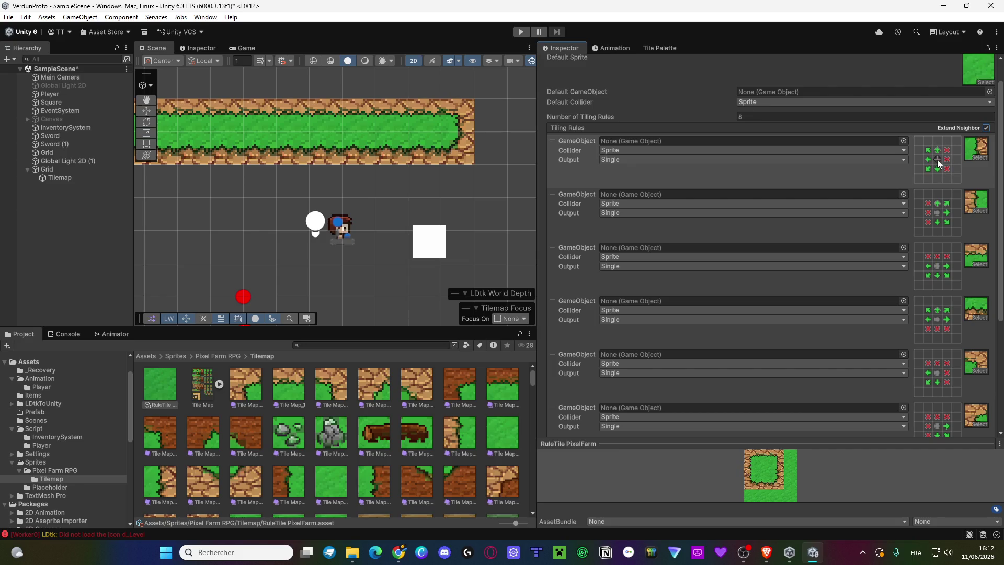
pyautogui.click(937, 159)
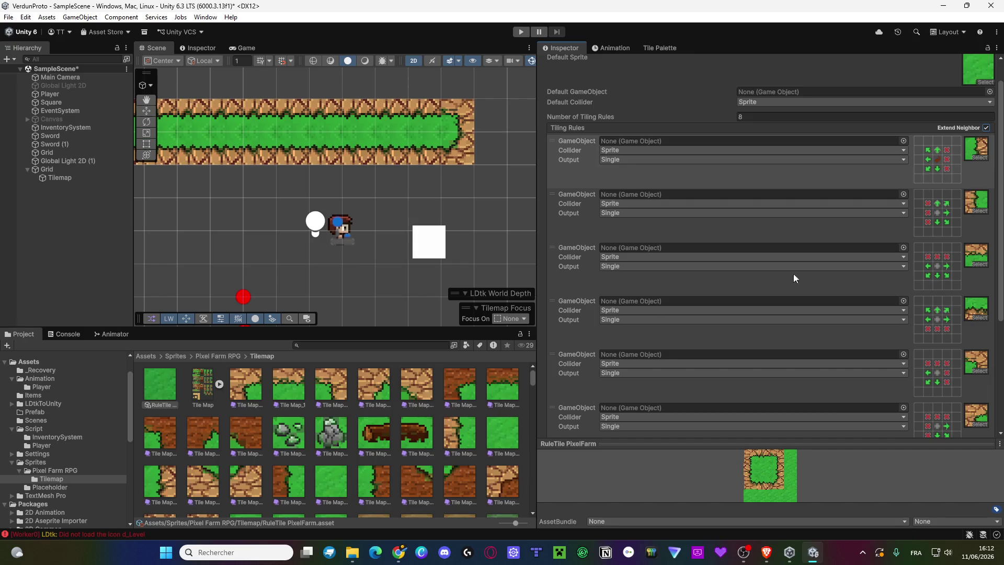
pyautogui.scroll(-2, 440, 236)
pyautogui.moveTo(436, 189)
pyautogui.mouseDown()
pyautogui.moveTo(247, 190)
pyautogui.moveTo(427, 187)
pyautogui.moveTo(345, 212)
pyautogui.moveTo(400, 165)
pyautogui.moveTo(277, 155)
pyautogui.moveTo(203, 215)
pyautogui.mouseUp()
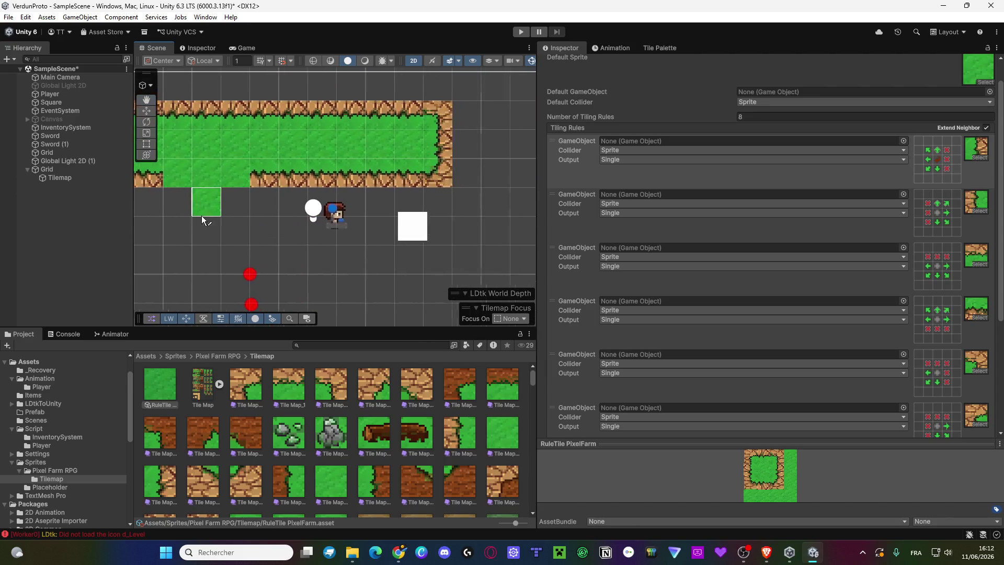
# Paint more rule tiles under the strip's bottom-right edge so the dirt border redraws lower.
pyautogui.scroll(-2, 253, 219)
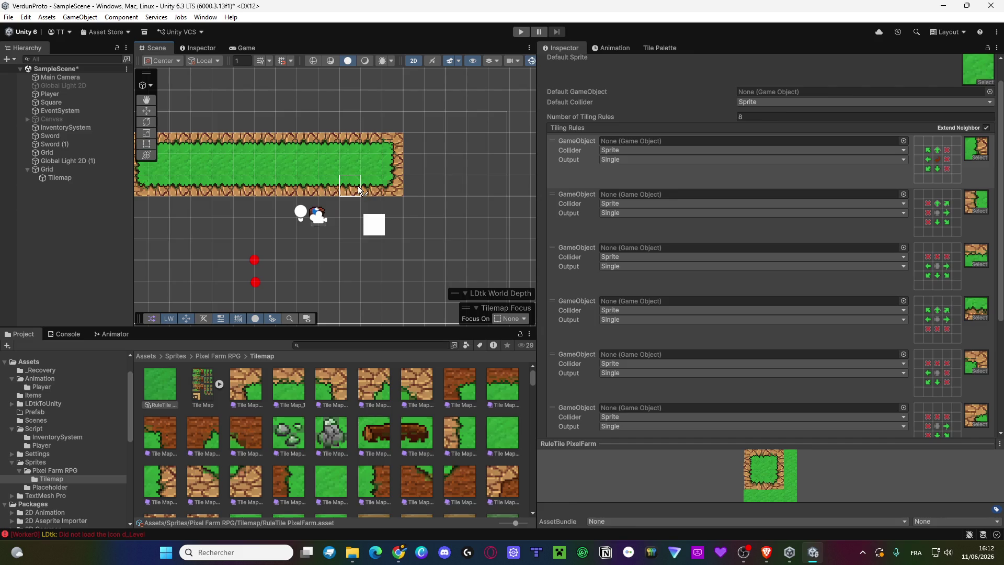
pyautogui.moveTo(360, 190)
pyautogui.mouseDown()
pyautogui.moveTo(437, 179)
pyautogui.moveTo(413, 196)
pyautogui.moveTo(269, 198)
pyautogui.mouseUp()
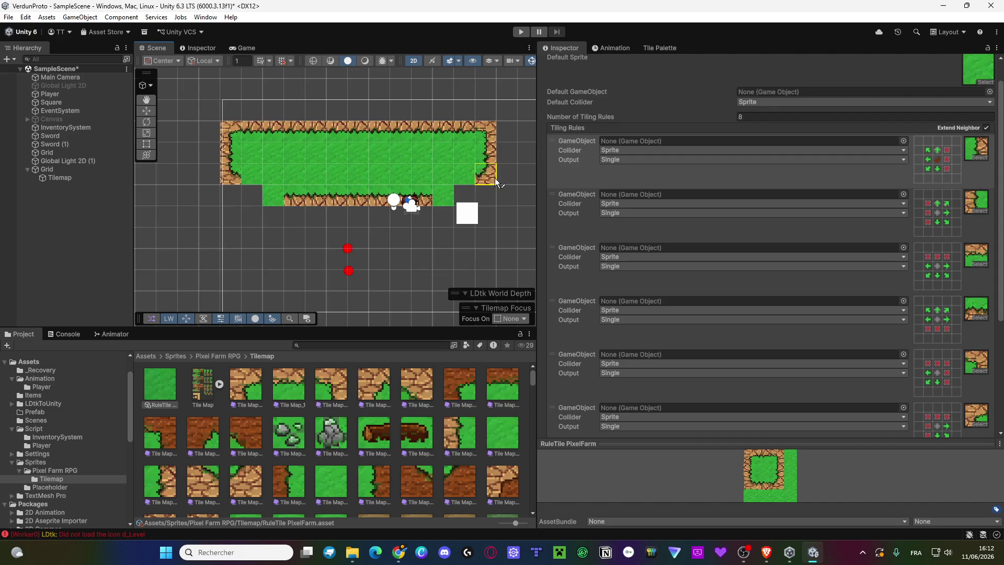
pyautogui.click(457, 189)
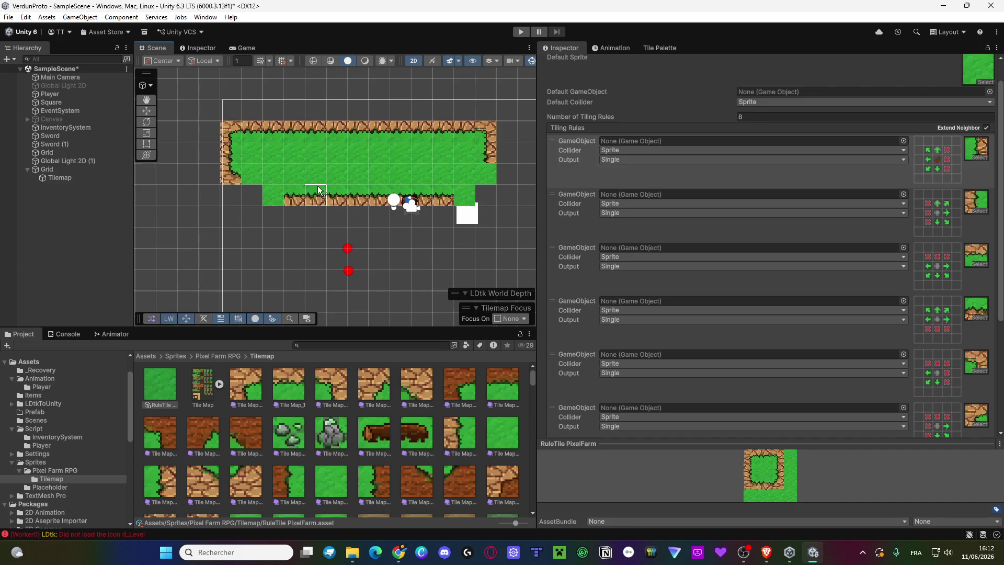
pyautogui.moveTo(319, 186); pyautogui.dragTo(227, 150)
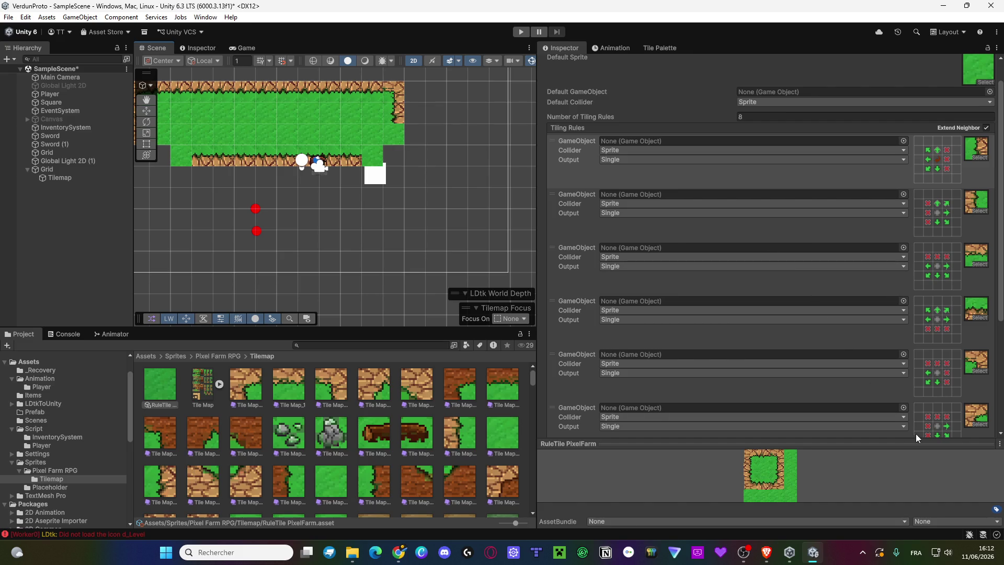
pyautogui.scroll(-3, 932, 389)
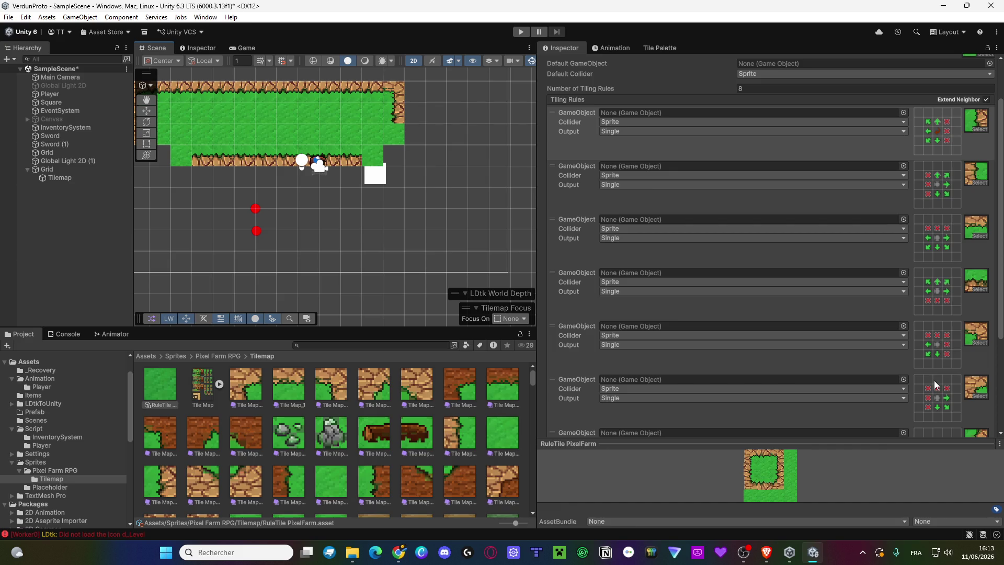
pyautogui.scroll(3, 934, 381)
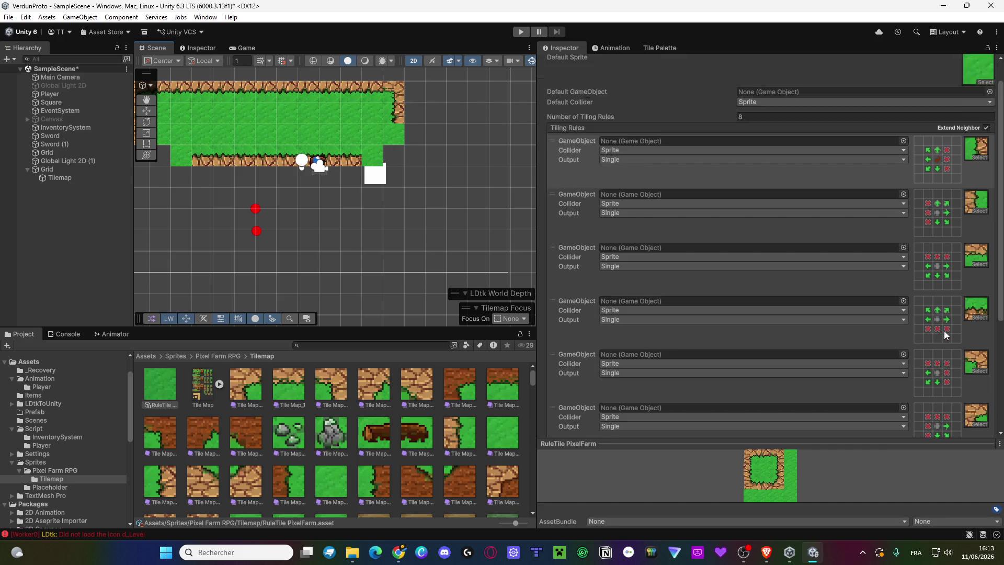
# Reset the first rule's centre and clear stray ✗ neighbour marks on the lower tiling rules.
pyautogui.click(937, 187)
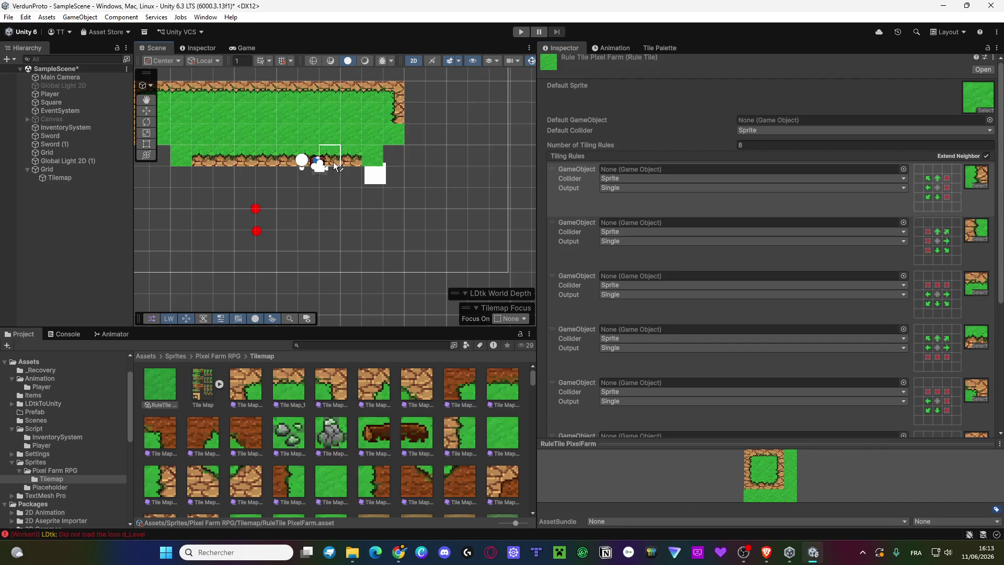
pyautogui.scroll(-6, 950, 372)
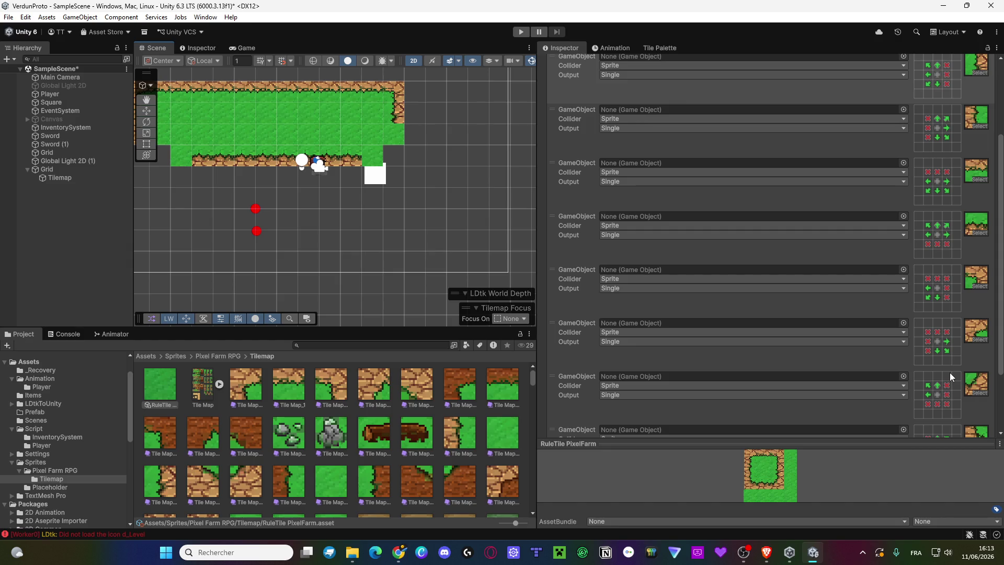
pyautogui.scroll(-2, 949, 372)
pyautogui.click(928, 375)
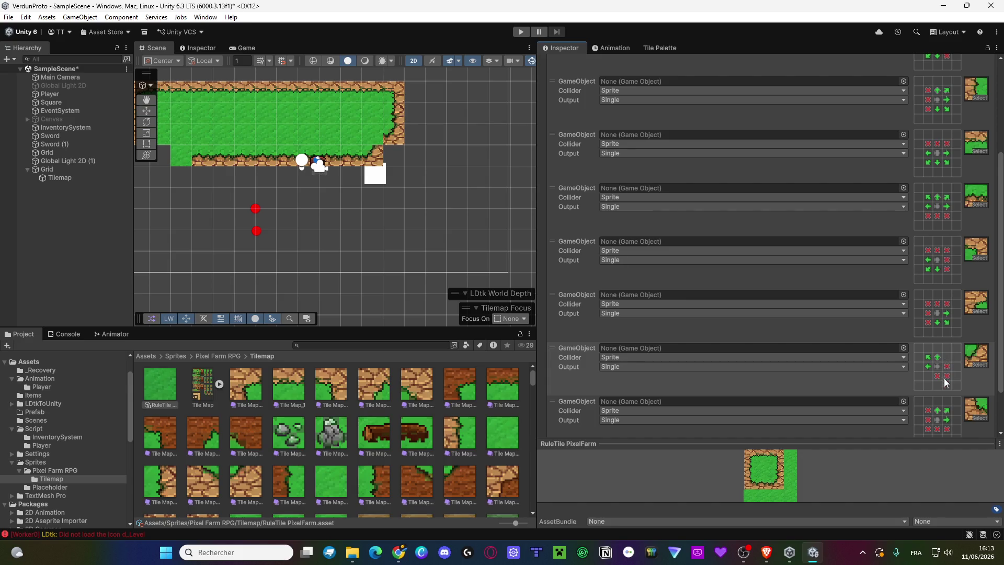
pyautogui.scroll(-2, 943, 388)
pyautogui.click(928, 383)
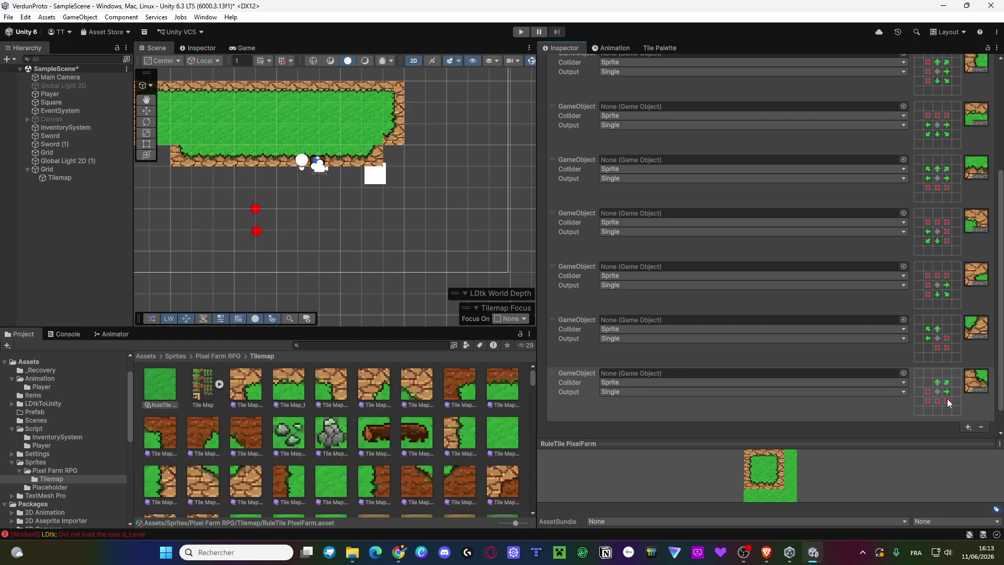
pyautogui.scroll(4, 940, 367)
pyautogui.click(928, 279)
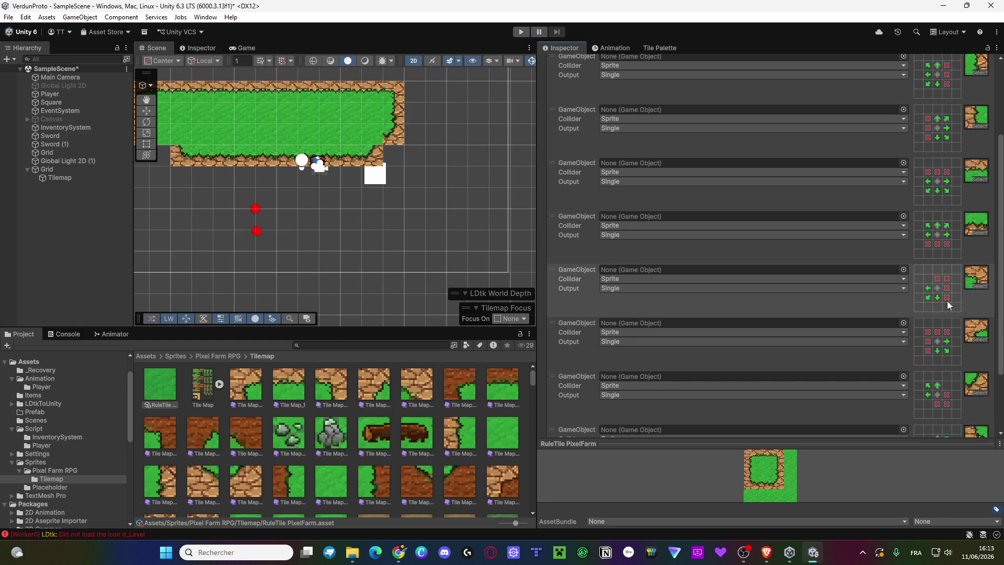
pyautogui.click(948, 297)
# Clear the fourth, third and second rules' ✗ marks, keeping the second rule's left ✗.
pyautogui.scroll(4, 936, 290)
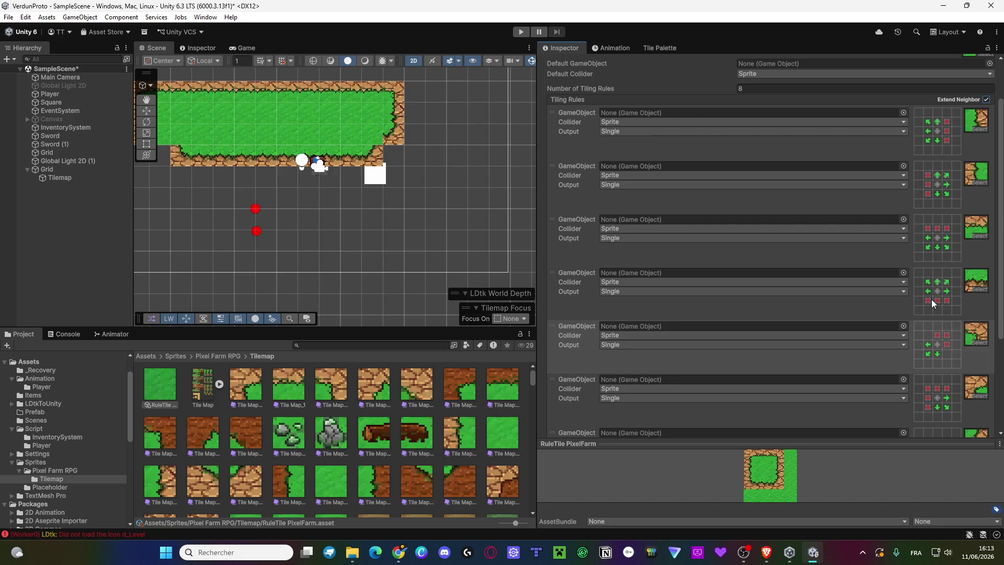
pyautogui.click(928, 301)
pyautogui.click(947, 301)
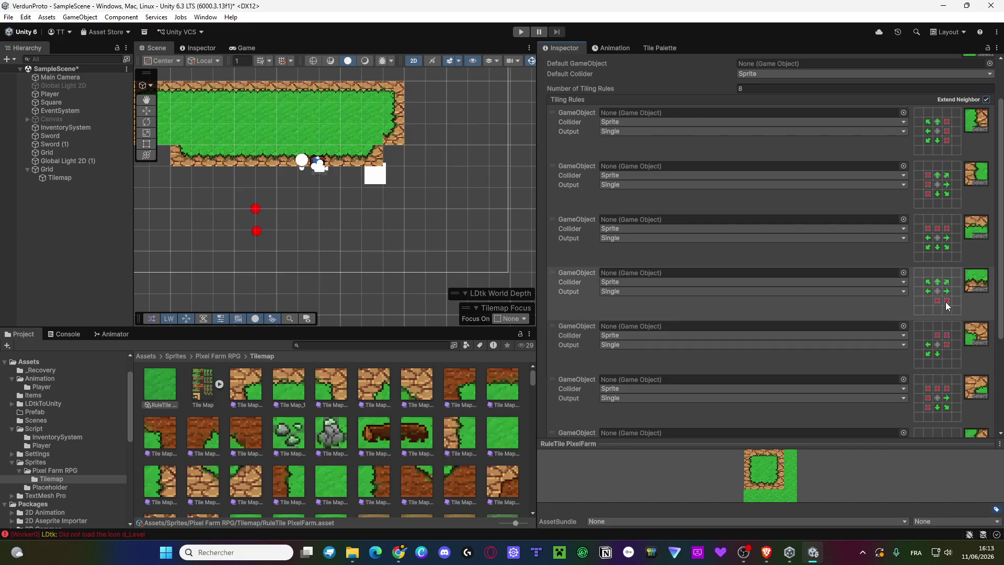
pyautogui.click(927, 229)
pyautogui.click(932, 175)
pyautogui.click(929, 186)
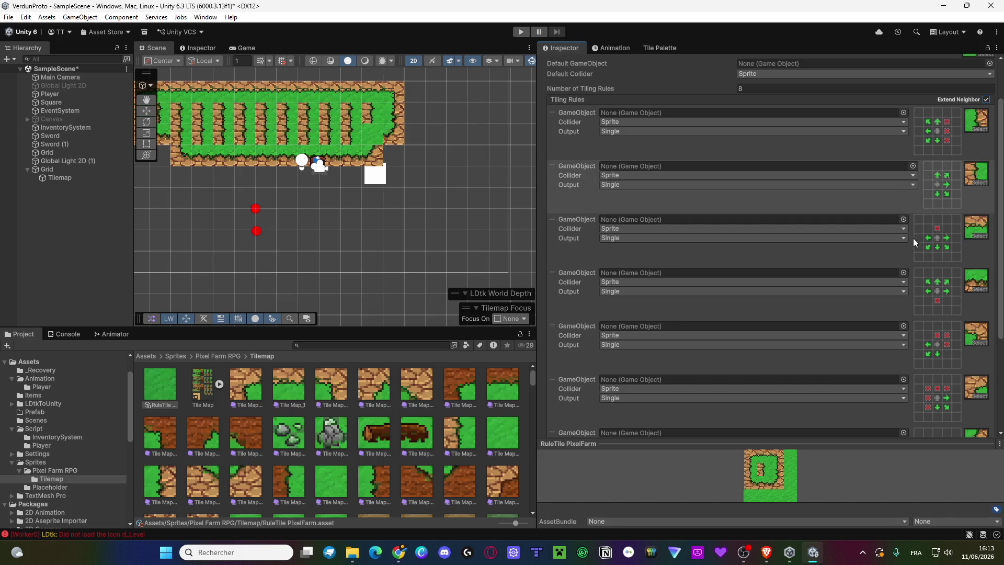
pyautogui.click(927, 183)
pyautogui.click(946, 139)
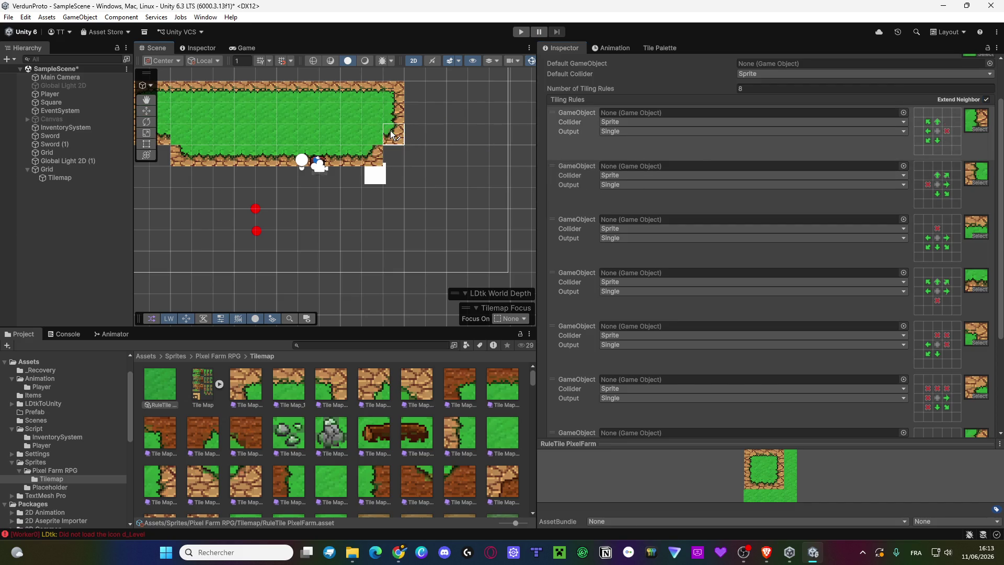
# Paint the missing bottom-left grass corner, then add a ninth tiling rule and pick its sprite.
pyautogui.moveTo(313, 157); pyautogui.dragTo(425, 155)
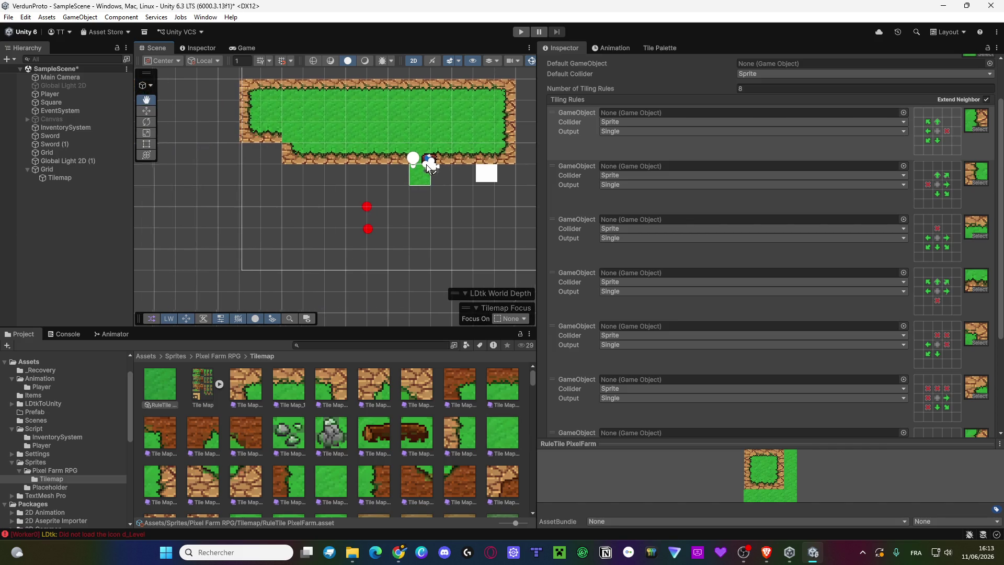
pyautogui.click(280, 154)
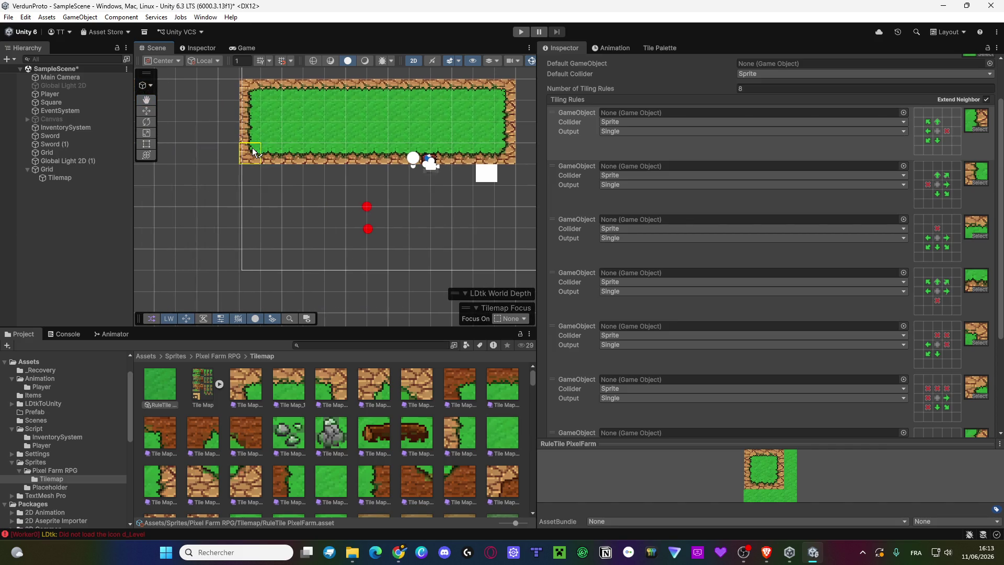
pyautogui.scroll(-5, 900, 259)
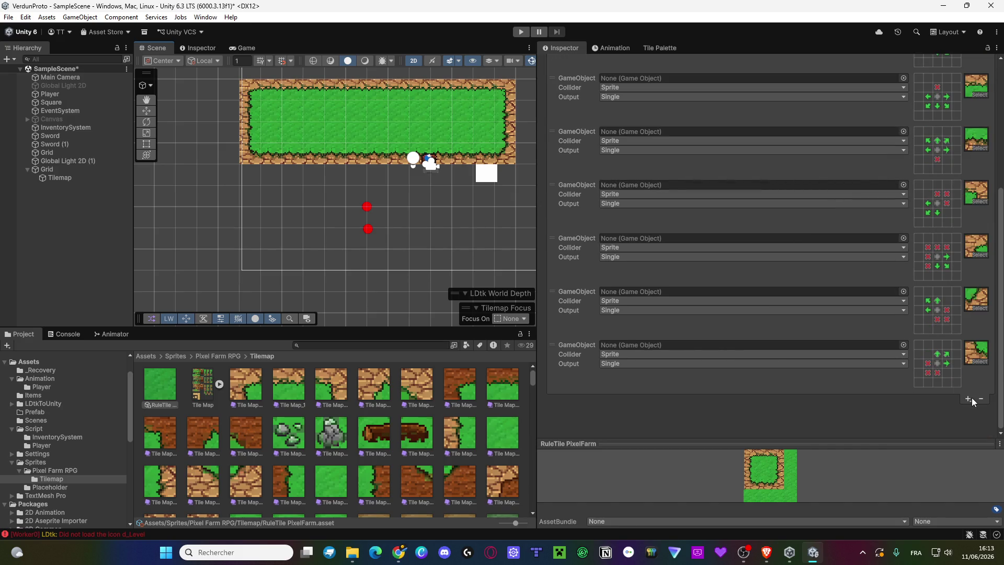
pyautogui.click(970, 399)
pyautogui.click(967, 412)
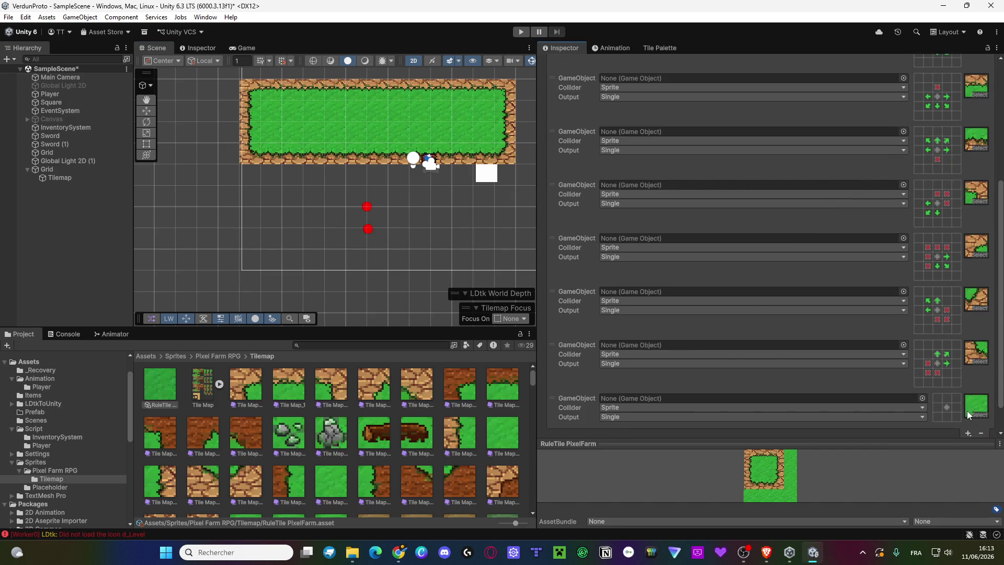
pyautogui.click(974, 374)
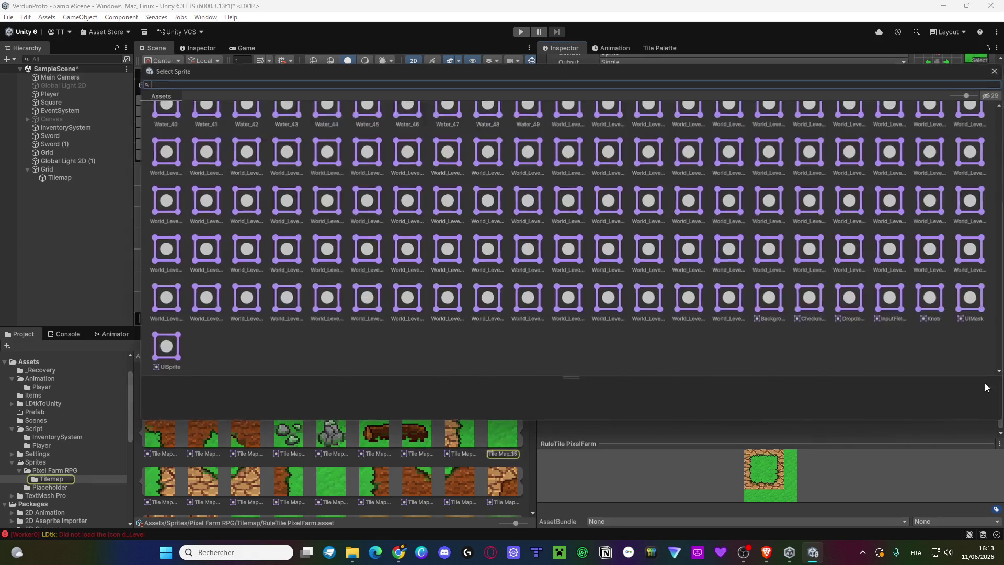
# Browse the Select Sprite list looking for the plain grass sprite.
pyautogui.scroll(20, 514, 231)
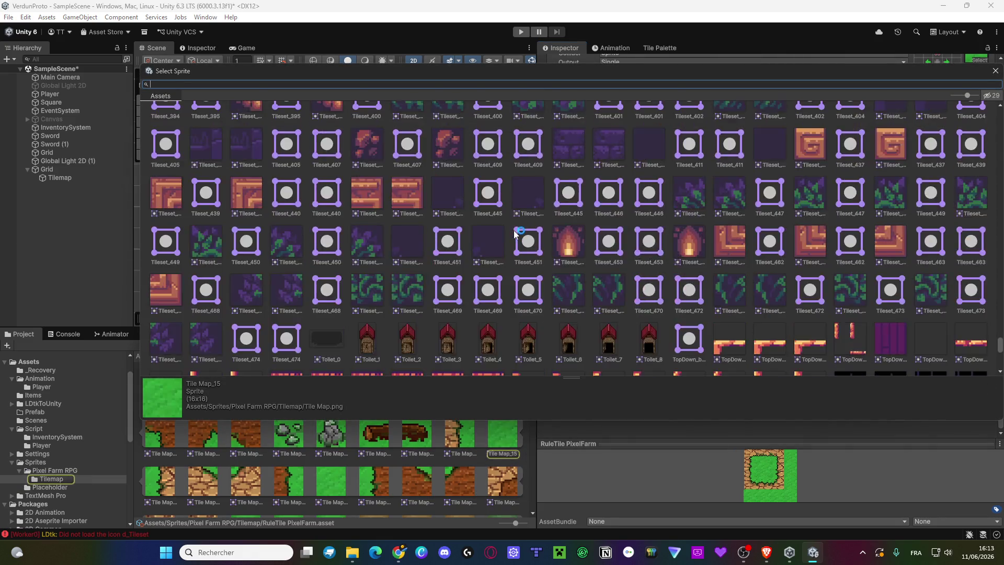
pyautogui.scroll(15, 513, 227)
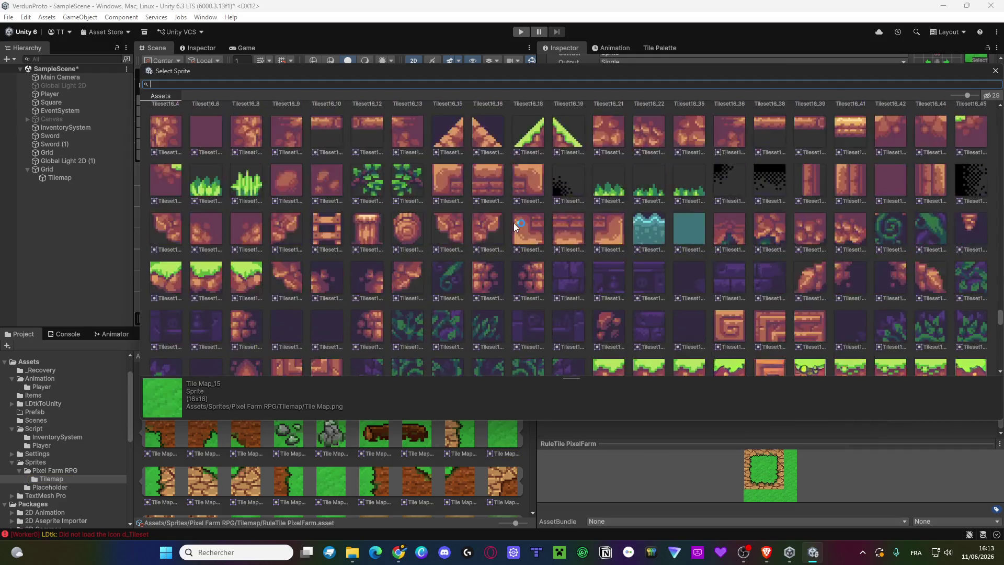
pyautogui.scroll(15, 514, 219)
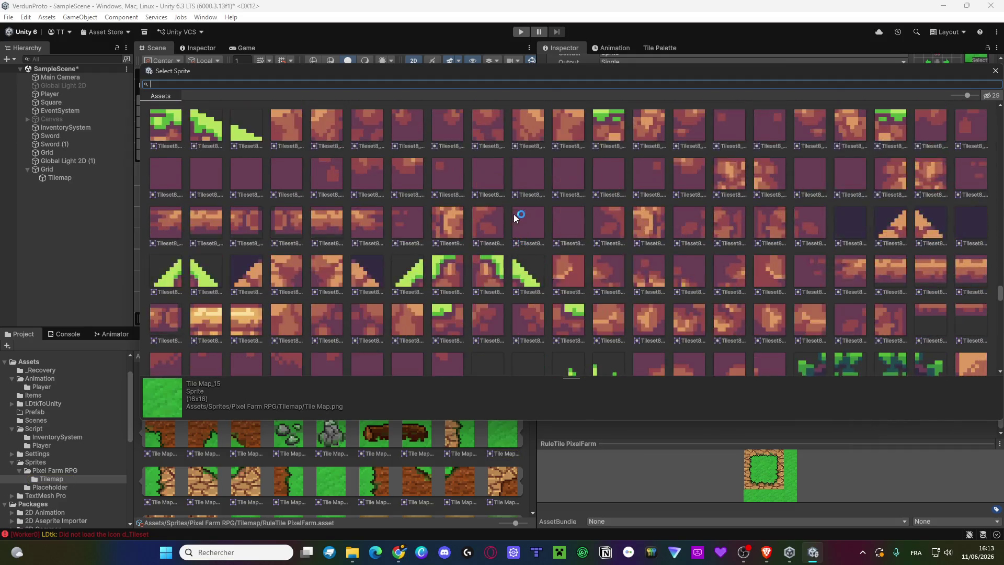
pyautogui.scroll(15, 513, 210)
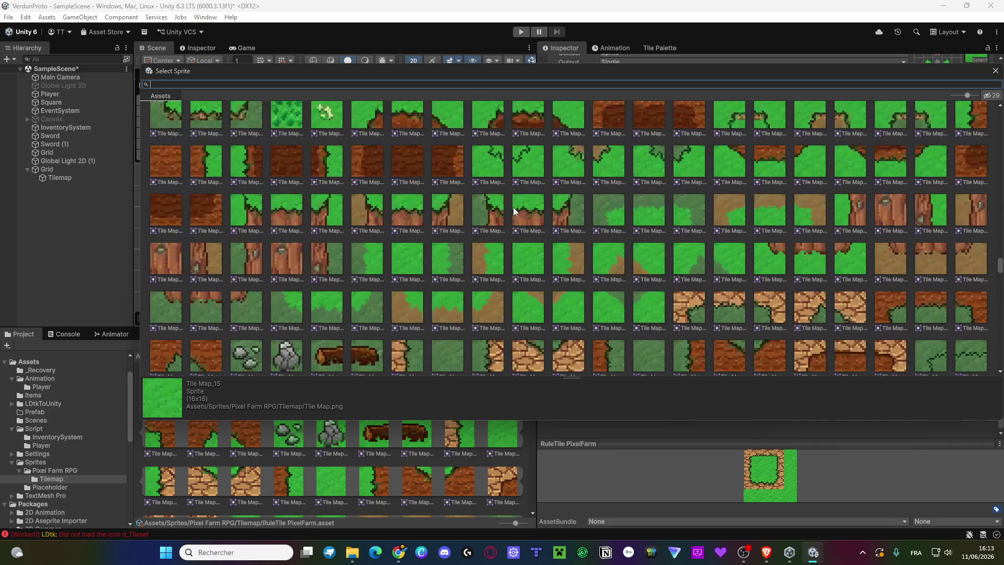
pyautogui.scroll(15, 511, 197)
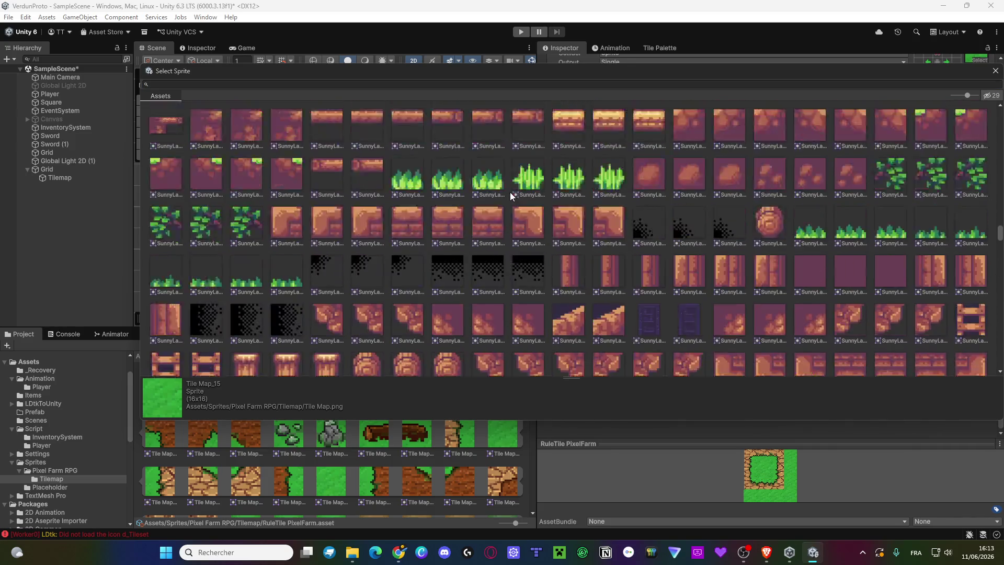
pyautogui.scroll(5, 511, 193)
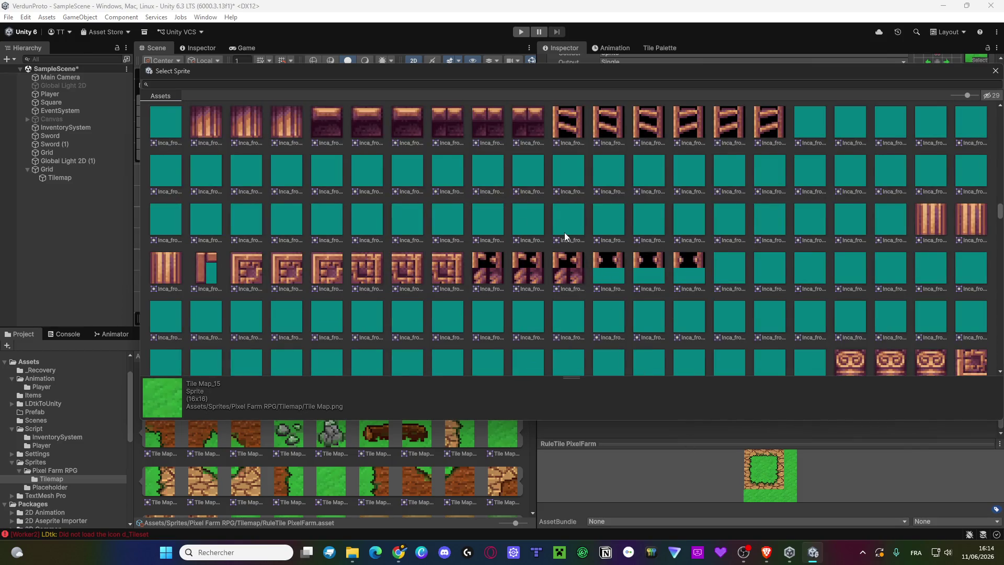
pyautogui.scroll(10, 564, 209)
pyautogui.scroll(-20, 249, 190)
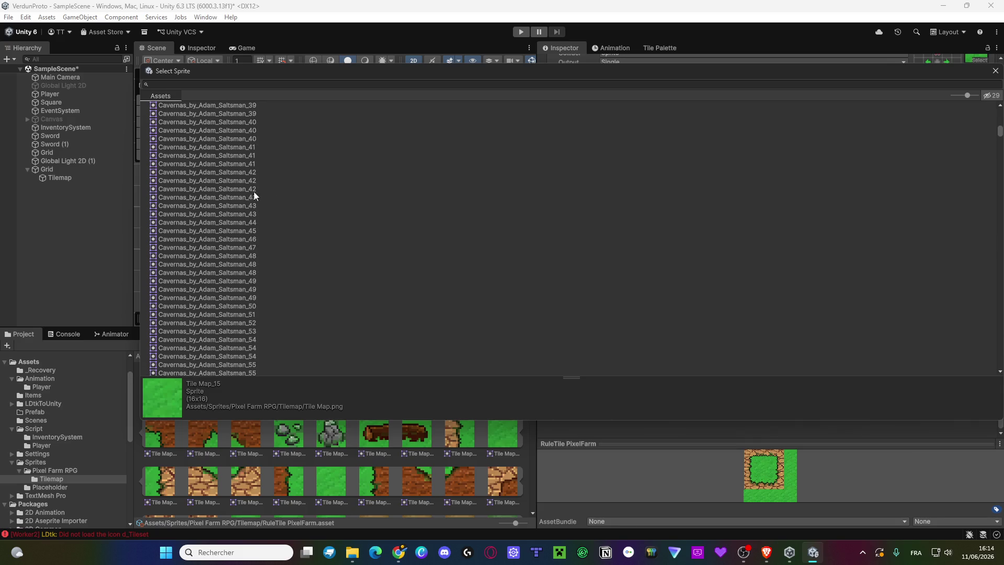
pyautogui.scroll(15, 261, 197)
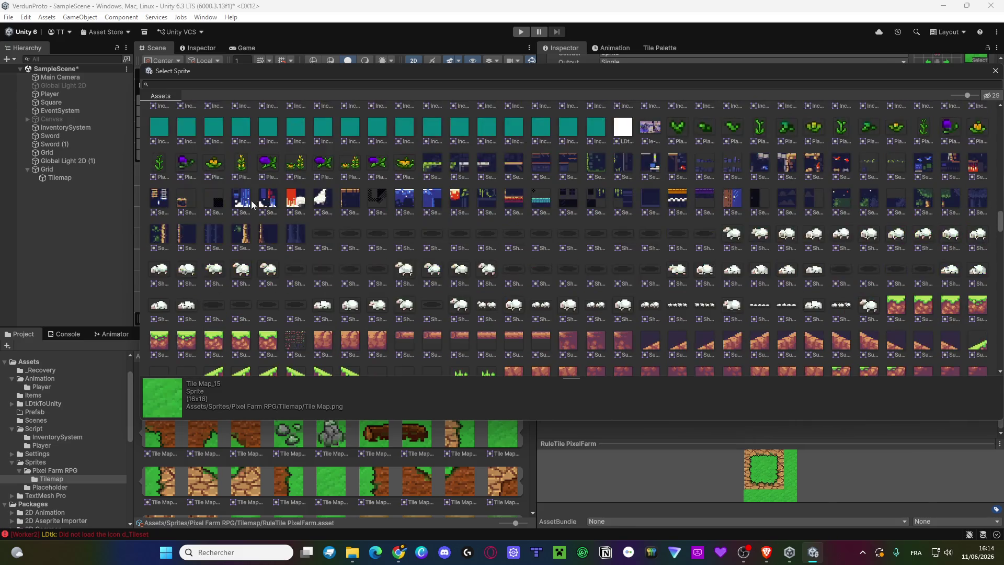
pyautogui.scroll(5, 249, 204)
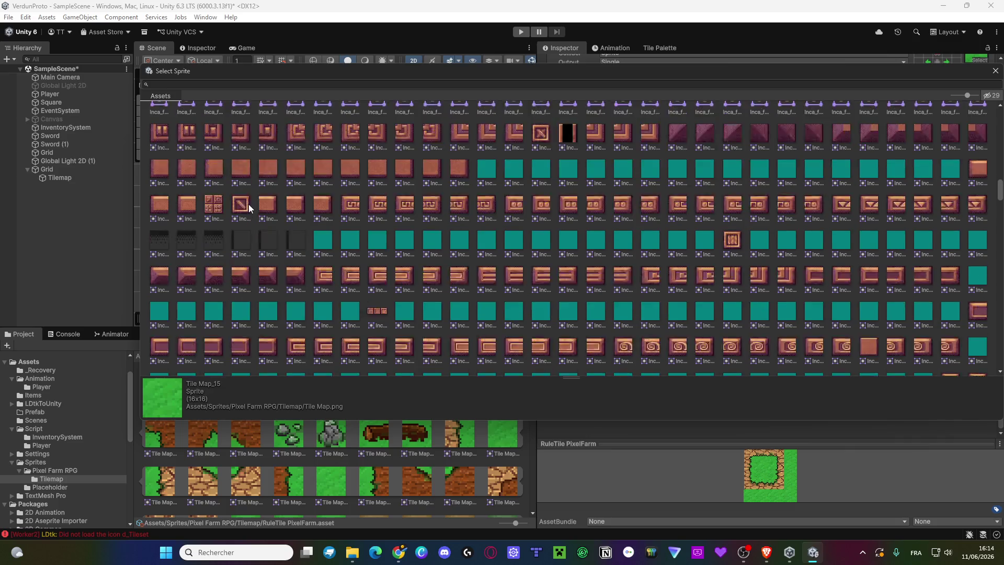
pyautogui.scroll(3, 249, 213)
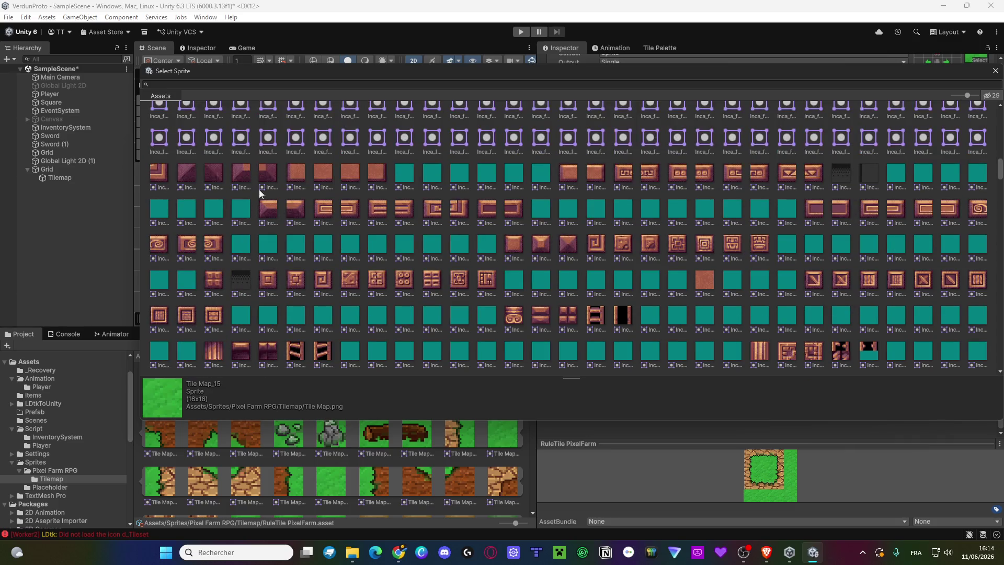
# Search sprites for 'map', close the picker with Tile Map_15 kept, and switch to Chrome.
pyautogui.click(267, 84)
pyautogui.write('gr')
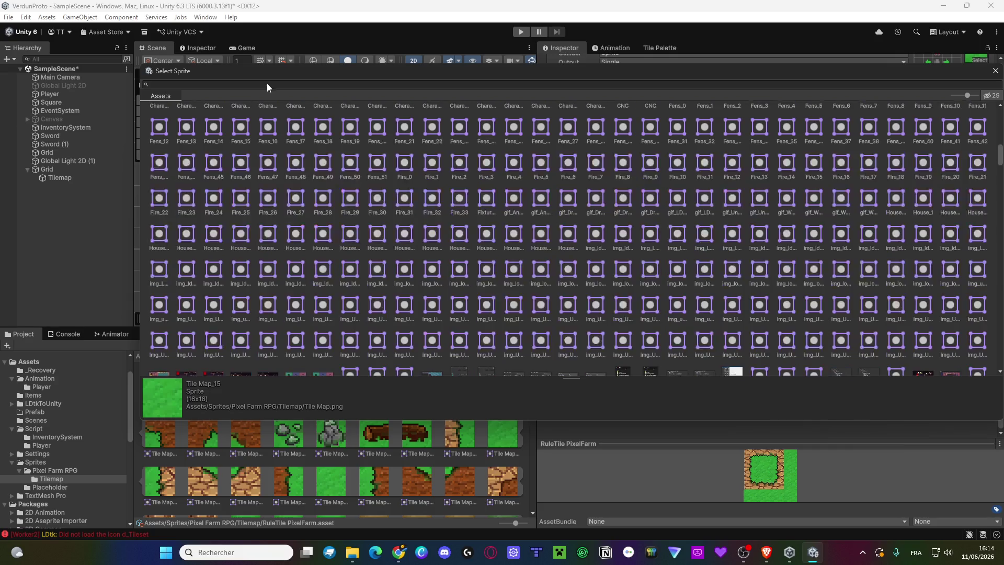
pyautogui.write('o')
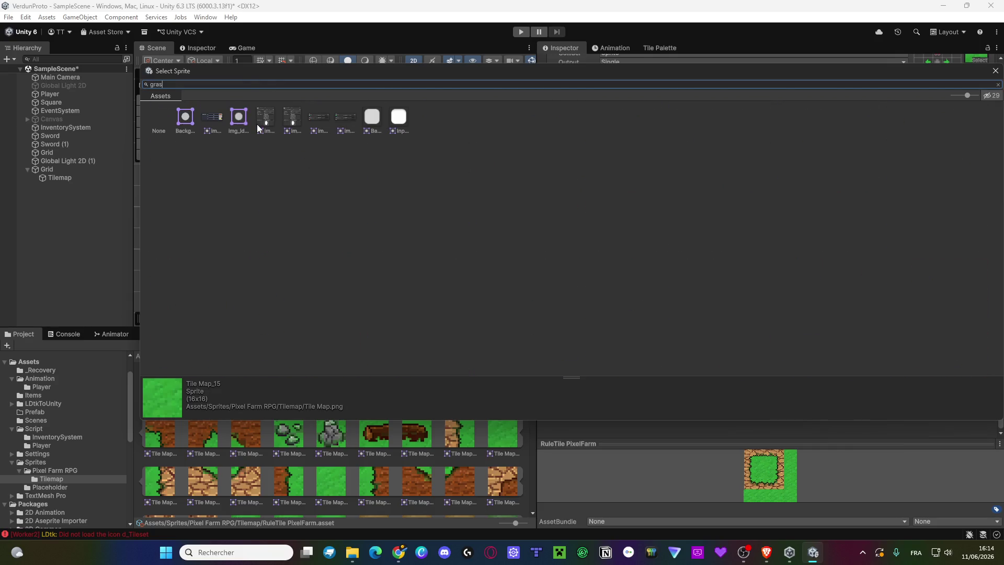
pyautogui.press('BackSpace')
pyautogui.press('BackSpace')
pyautogui.press('BackSpace')
pyautogui.write('map')
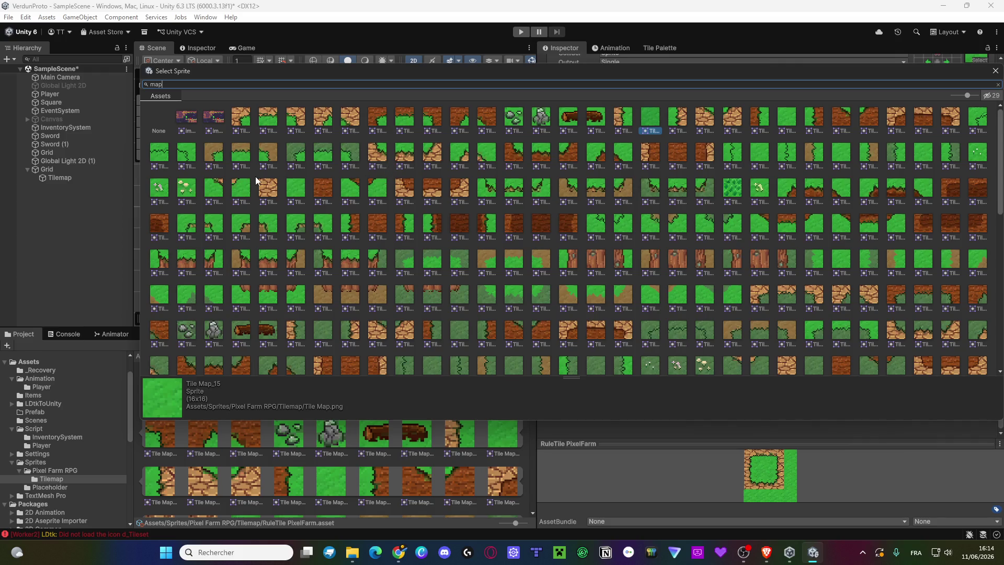
pyautogui.click(994, 71)
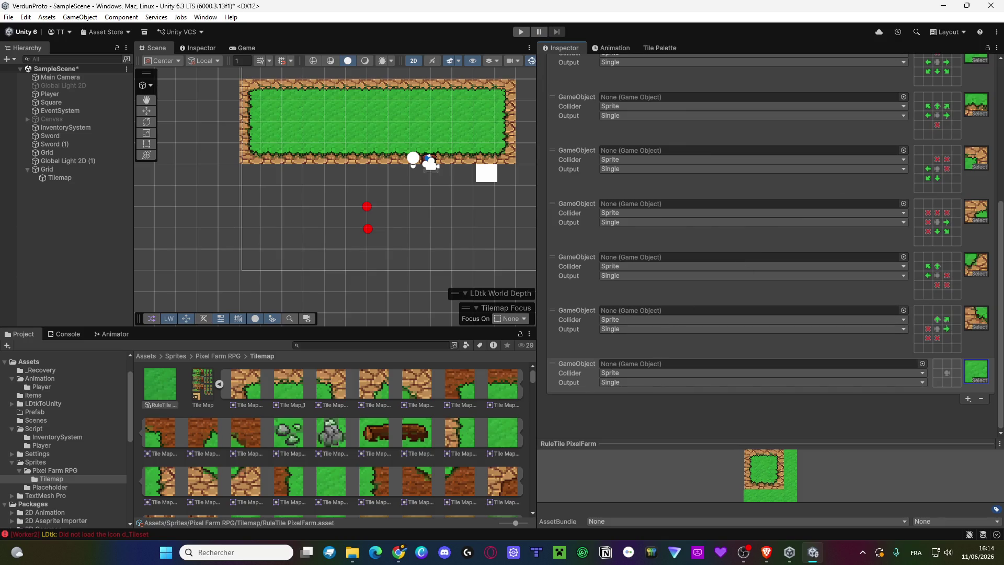
pyautogui.hotkey('alt', 'Tab')
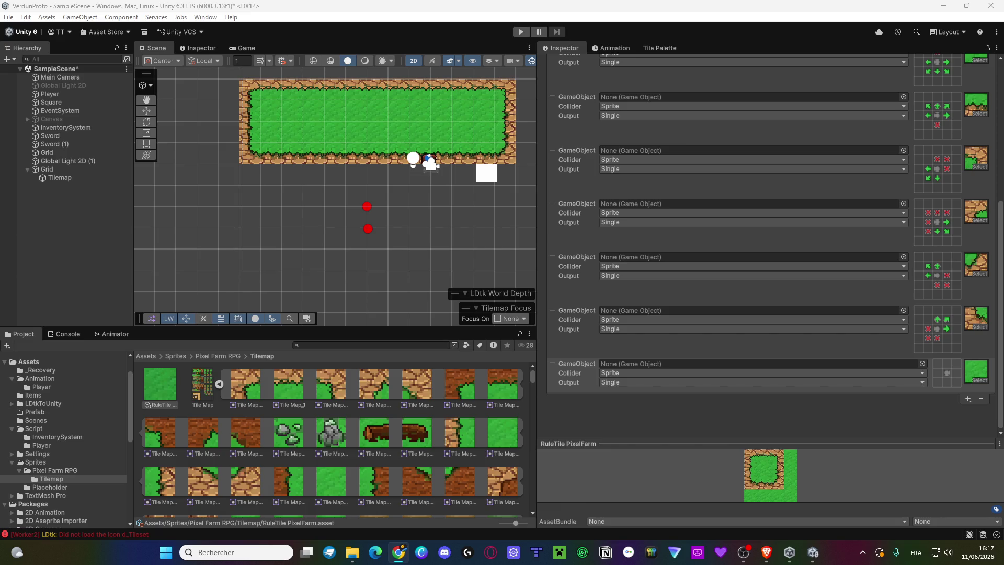
# Browse the 2D Object > Tilemap creation menu without adding anything, then return to the Pixel Farm RPG folder.
pyautogui.rightClick(93, 236)
pyautogui.moveTo(172, 406)
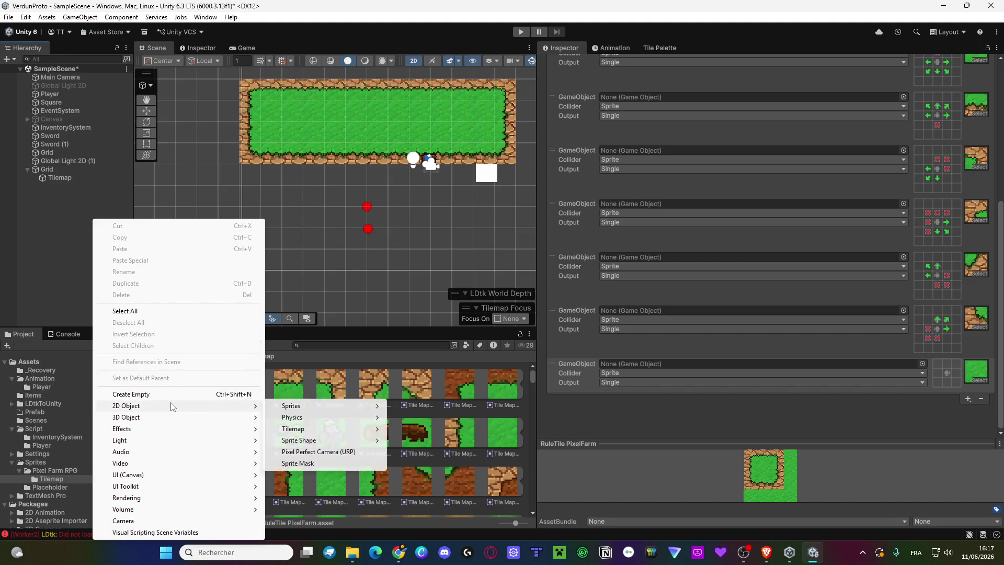
pyautogui.moveTo(322, 430)
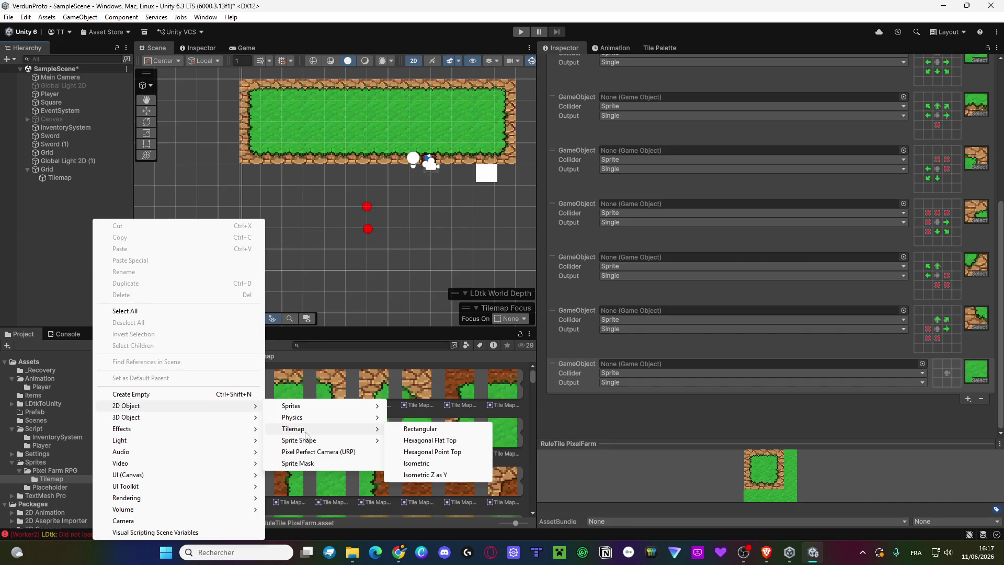
pyautogui.click(34, 288)
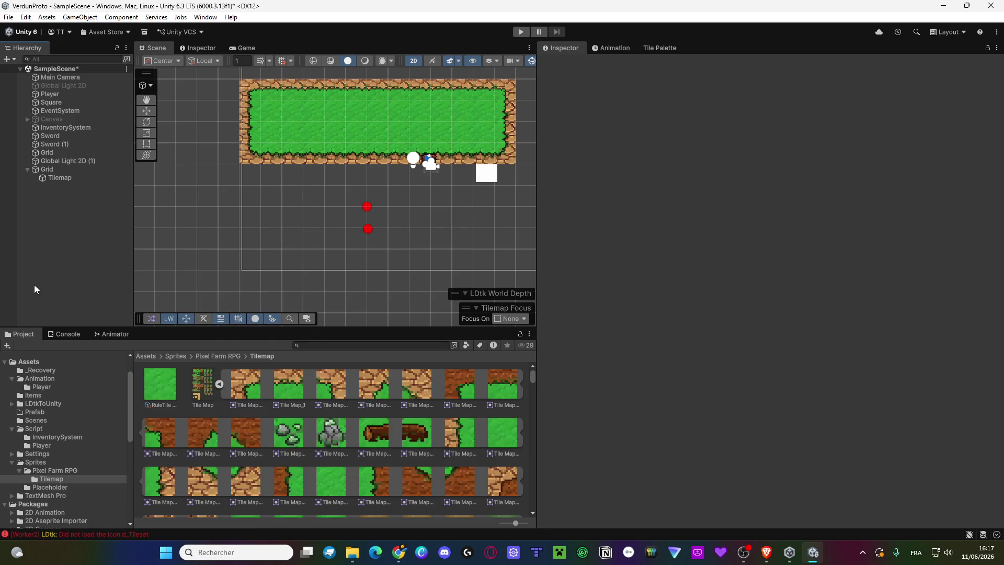
pyautogui.click(228, 356)
# Create a new Rule Tile asset in the Pixel Farm RPG folder via Create > 2D > Tiles.
pyautogui.rightClick(306, 497)
pyautogui.moveTo(369, 203)
pyautogui.moveTo(544, 254)
pyautogui.moveTo(623, 267)
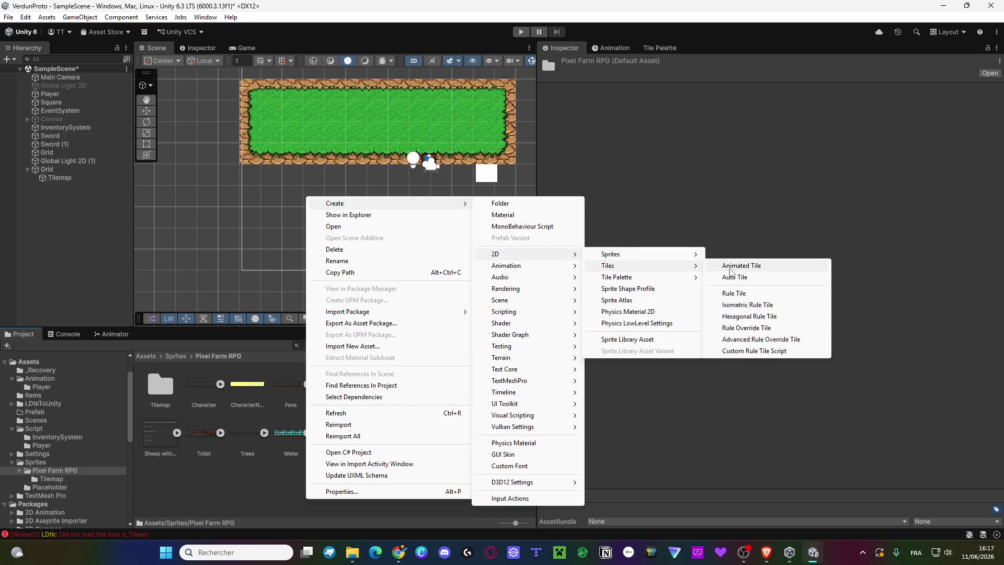
pyautogui.click(757, 297)
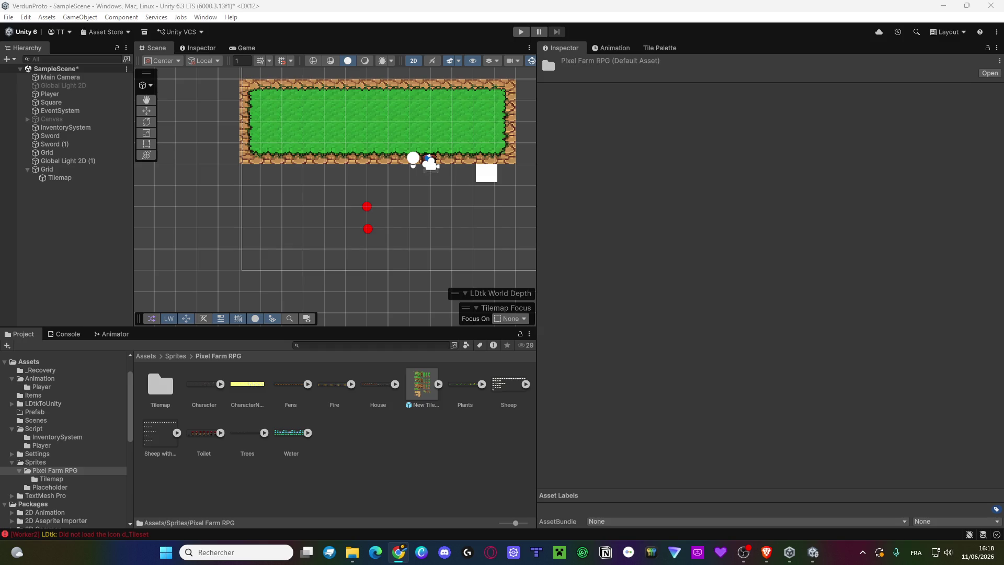
# Show the Tile Palette's grass and dirt tiles, check its options menu, then switch to the browser.
pyautogui.click(657, 47)
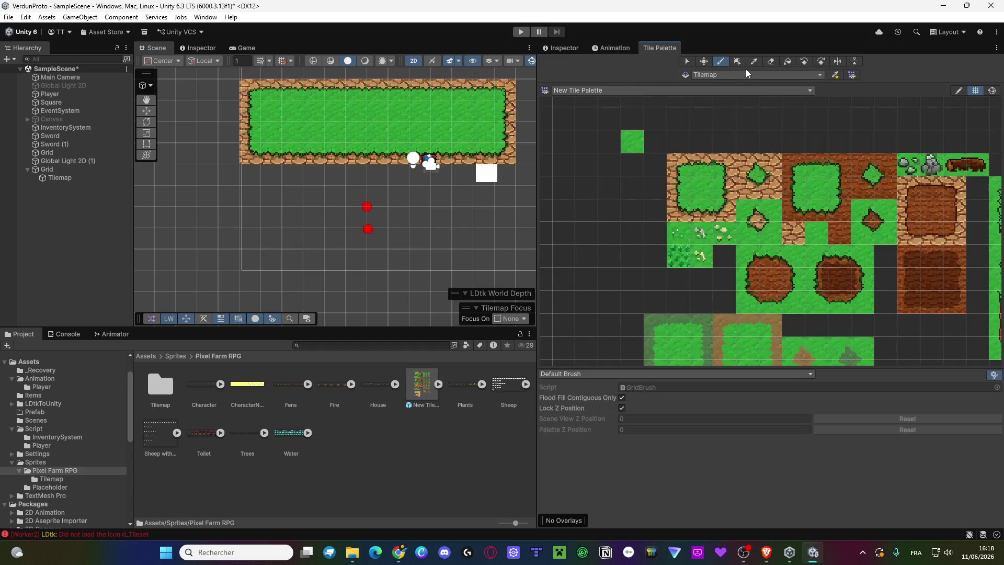
pyautogui.rightClick(720, 67)
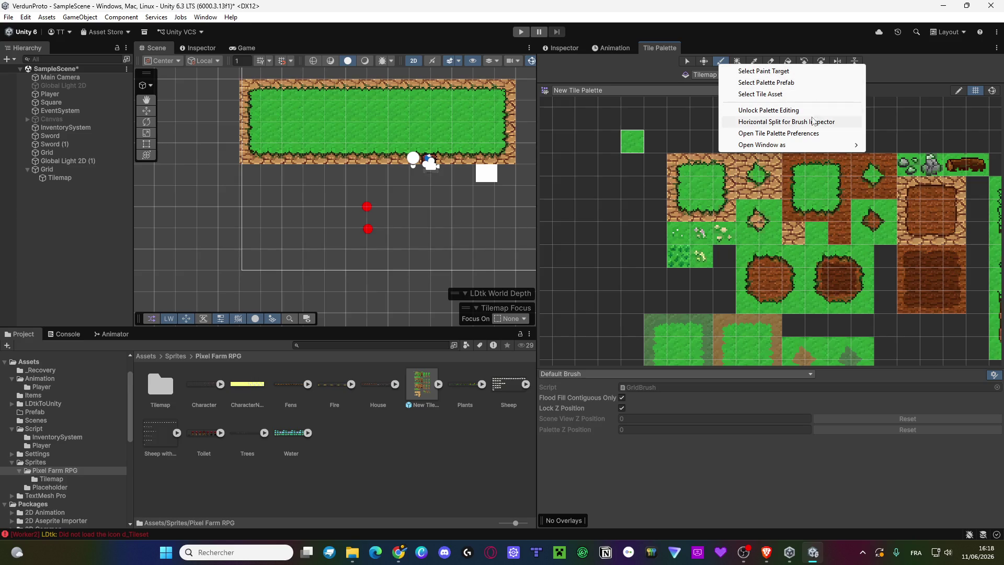
pyautogui.moveTo(818, 148)
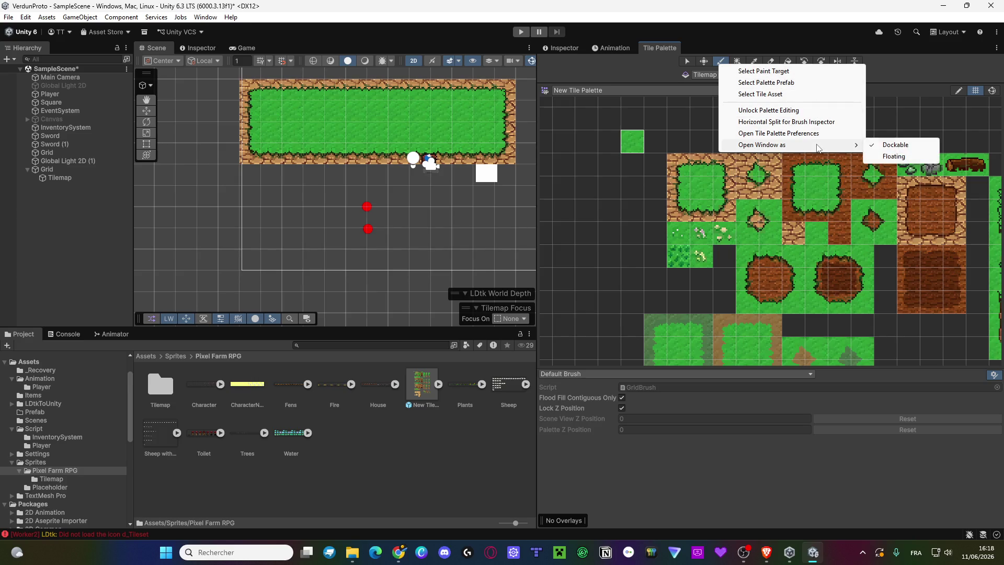
pyautogui.click(629, 76)
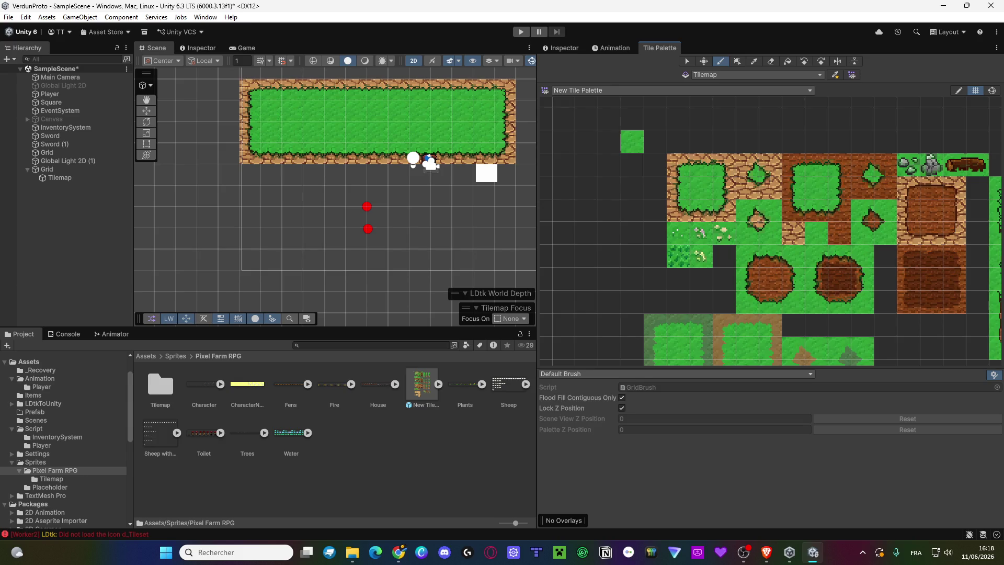
pyautogui.hotkey('alt', 'Tab')
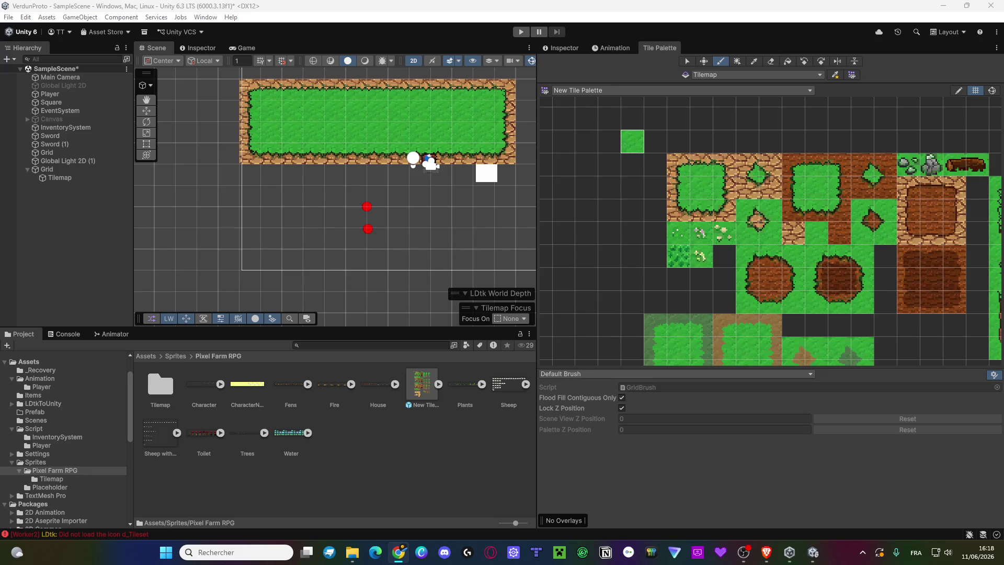
pyautogui.press('XF86AudioLowerVolume')
pyautogui.press('XF86AudioLowerVolume')
# Navigate the Project window to the top-level Assets folder and return to Unity.
pyautogui.click(147, 359)
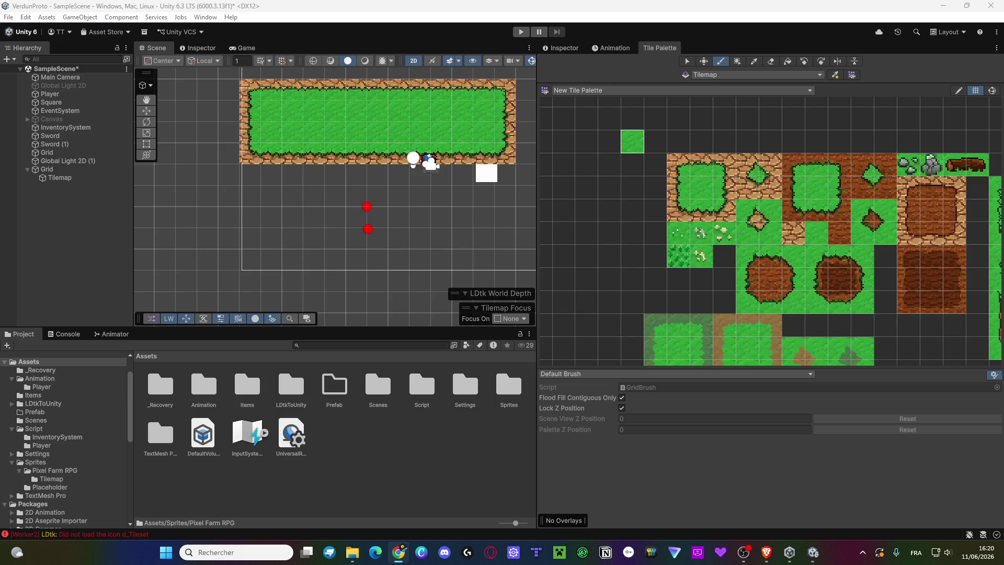
pyautogui.hotkey('alt', 'Tab')
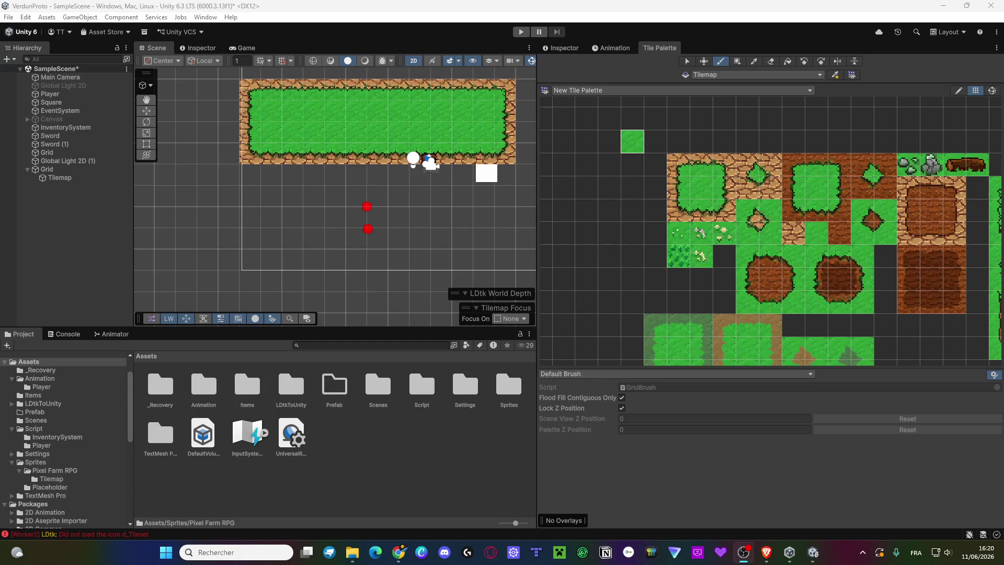